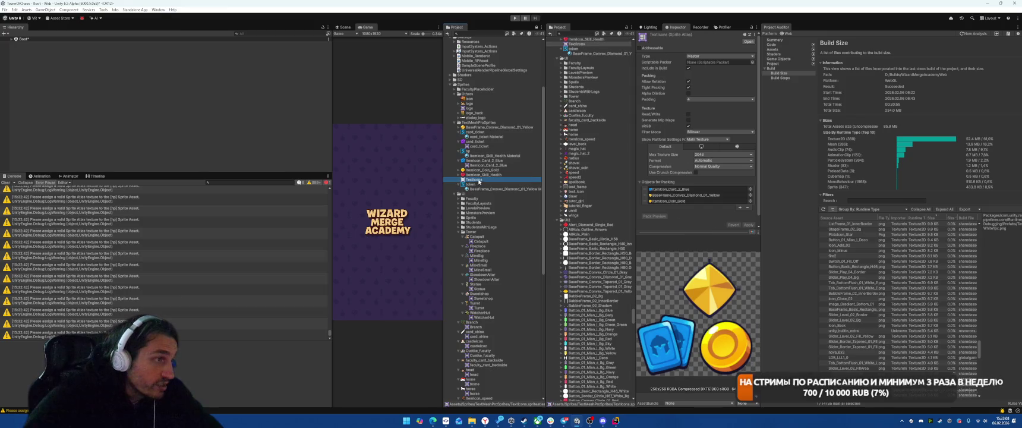
Give the TextIcons atlas Low Quality crunch compression at quality 92 and apply it
scroll(736, 220, down, 1)
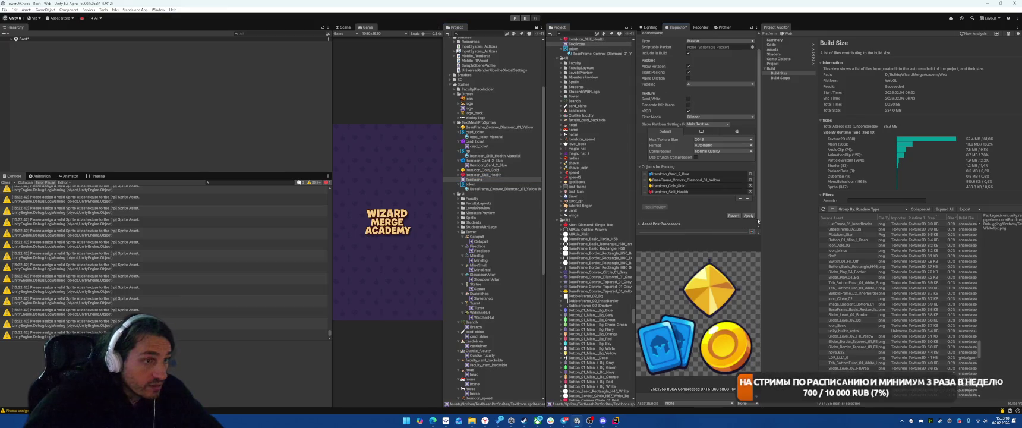
click(721, 151)
click(730, 165)
click(696, 157)
click(742, 163)
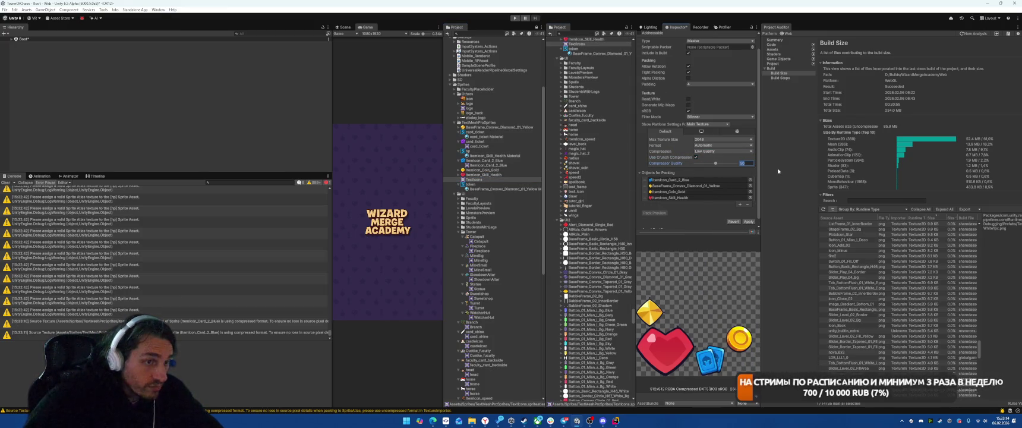
text(92)
click(748, 221)
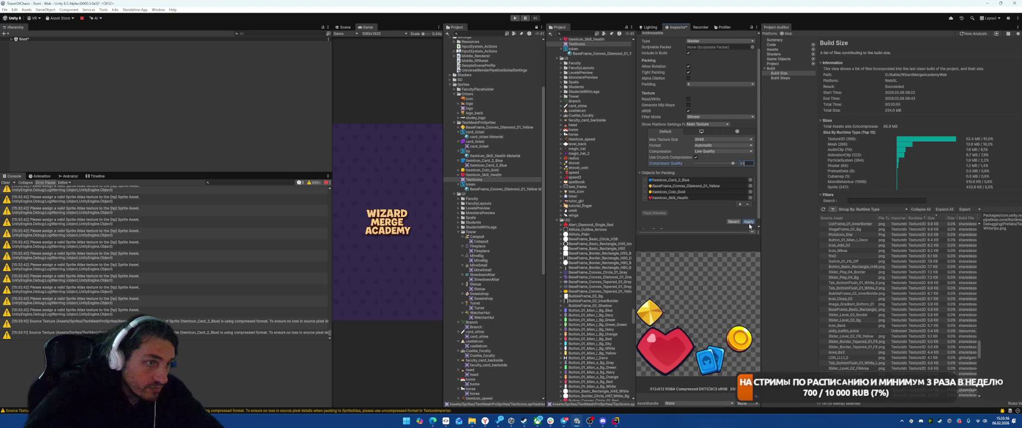
Inspect the ItemIcon_Card_2_Blue texture and the token and card_ticket sprite assets, collapsing the first card_ticket entry
click(498, 161)
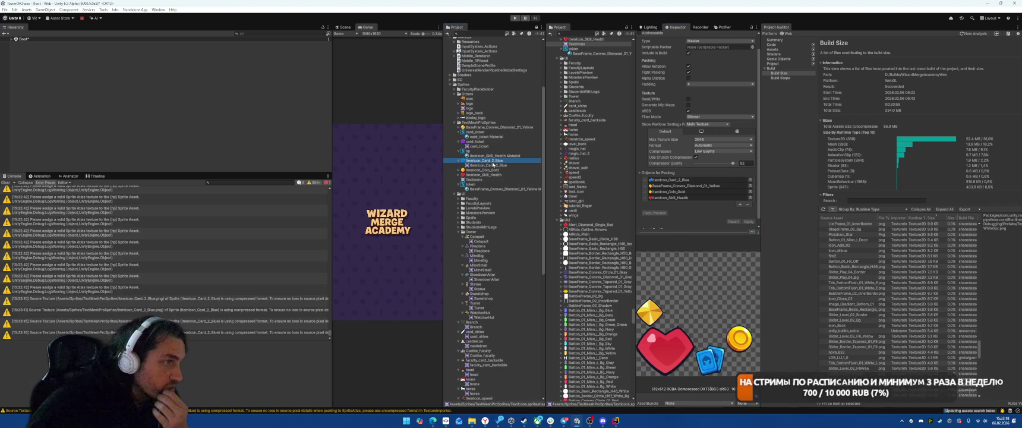
click(476, 184)
click(476, 133)
click(461, 133)
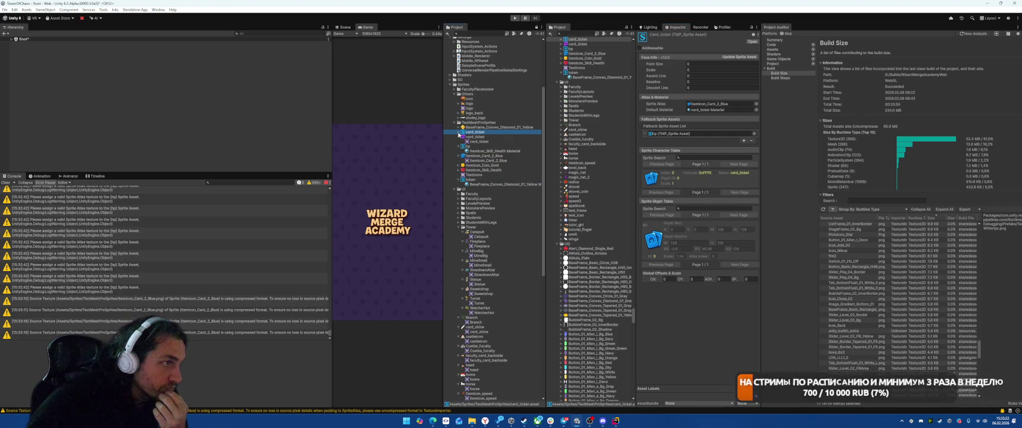
Collapse the card_ticket, hp, ItemIcon_Card_2_Blue and token entries in the Project tree
click(460, 137)
click(459, 142)
click(461, 146)
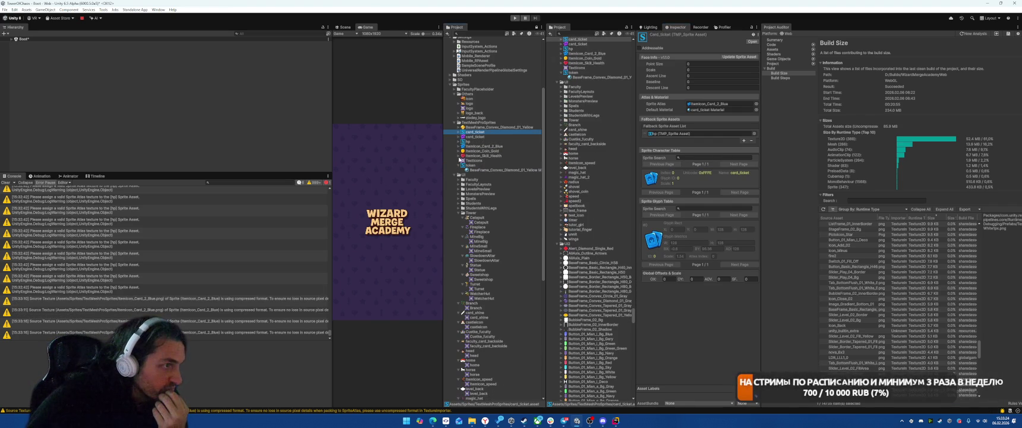
click(460, 165)
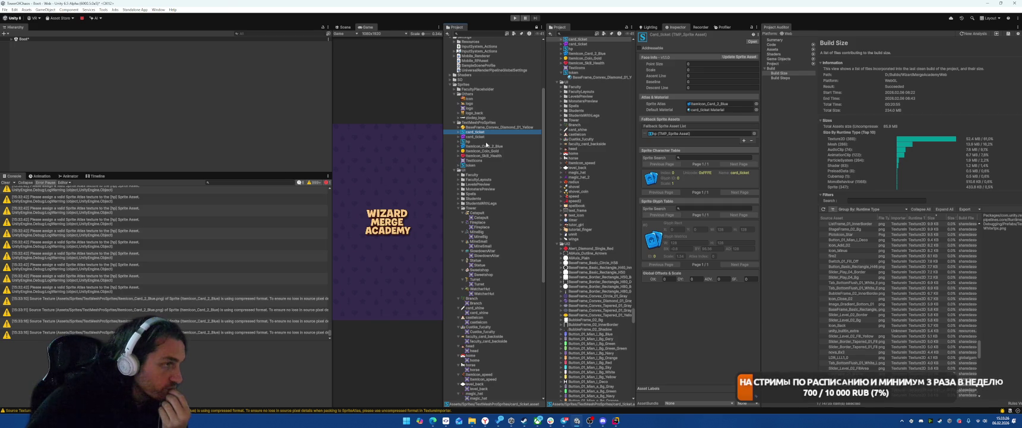
Inspect the card_ticket and token sprite assets, then bring up the TextIcons atlas's asset actions
click(484, 133)
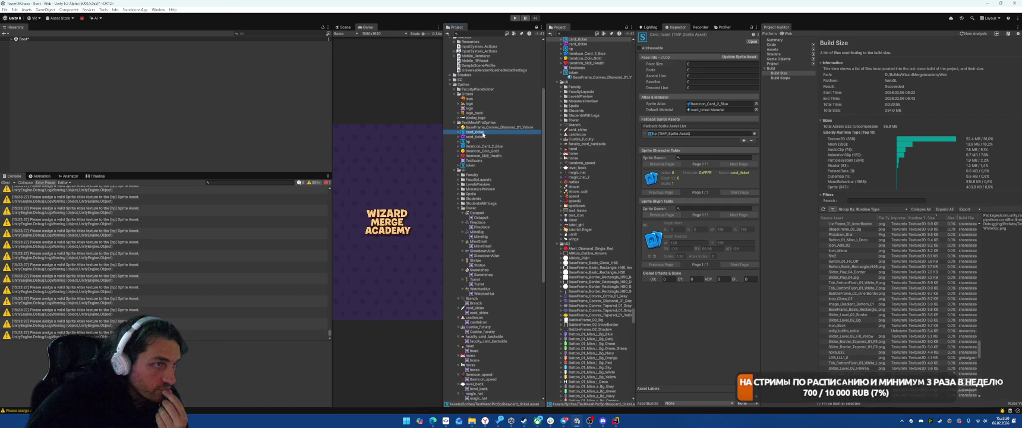
click(479, 165)
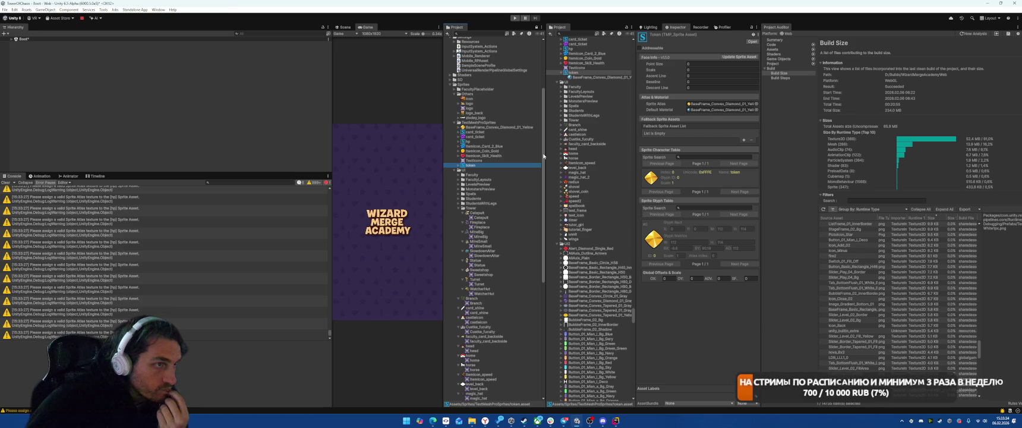
click(701, 106)
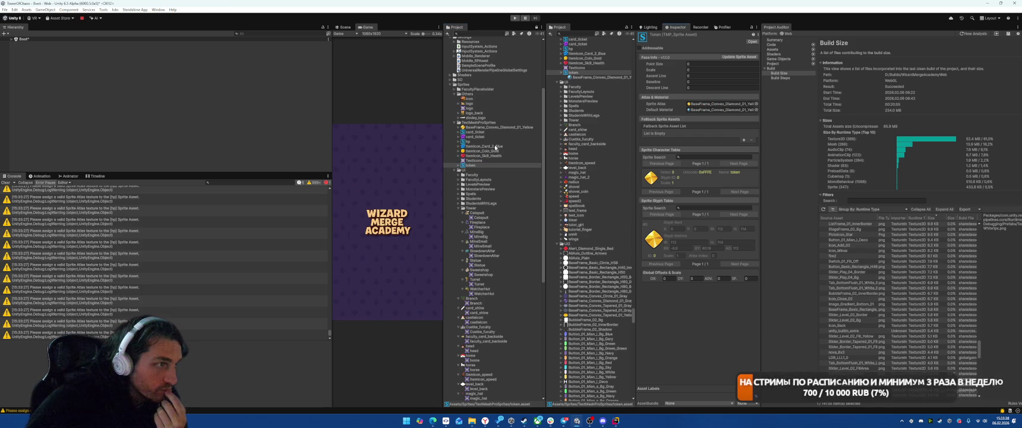
right_click(475, 161)
Create a new 2D Sprite Atlas from the TextIcons context menu, then delete it
mouse_move(527, 167)
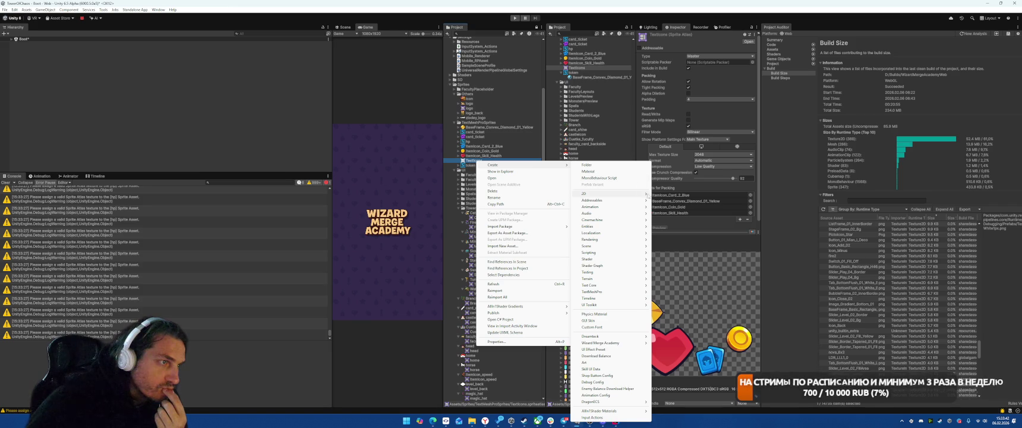
mouse_move(631, 194)
click(670, 202)
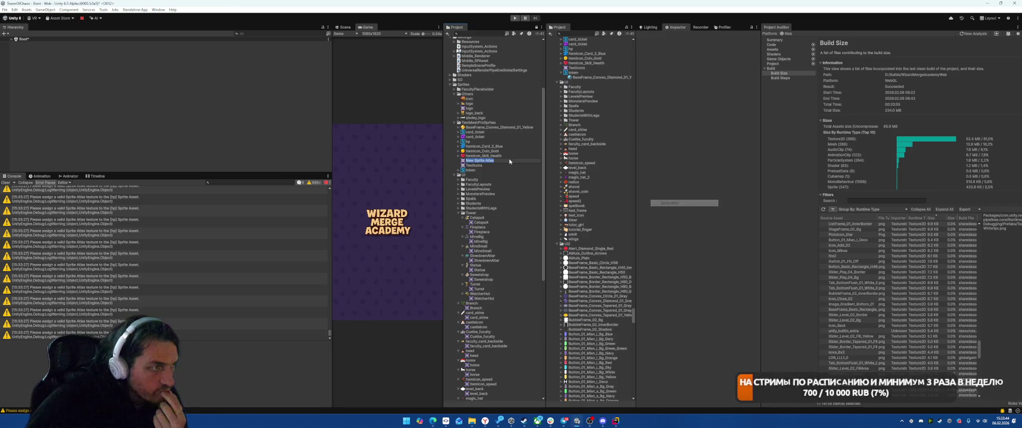
key(Delete)
key(Return)
Generate a TextMeshPro Sprite Asset from the TextIcons atlas
click(481, 161)
right_click(481, 164)
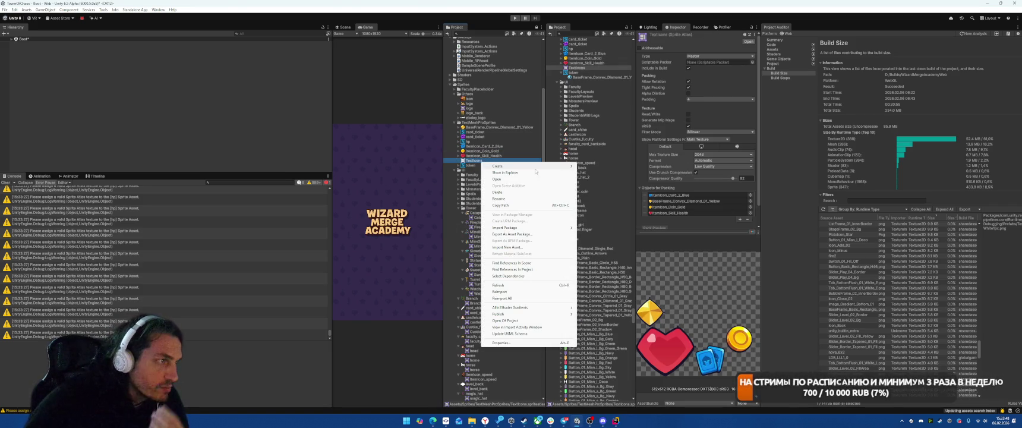
mouse_move(565, 166)
mouse_move(605, 196)
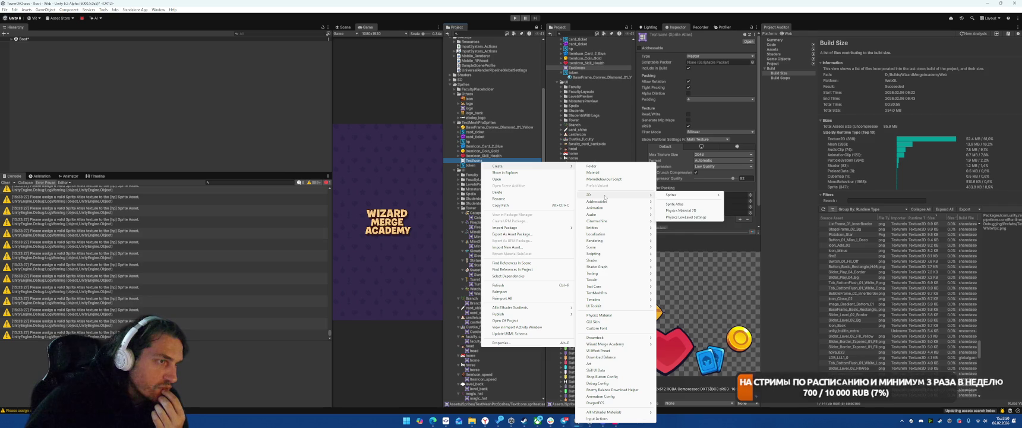
mouse_move(630, 293)
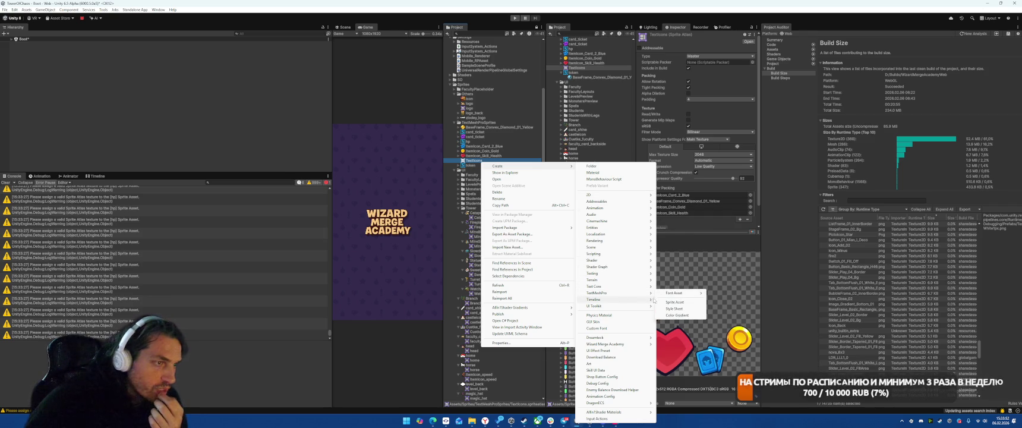
click(674, 302)
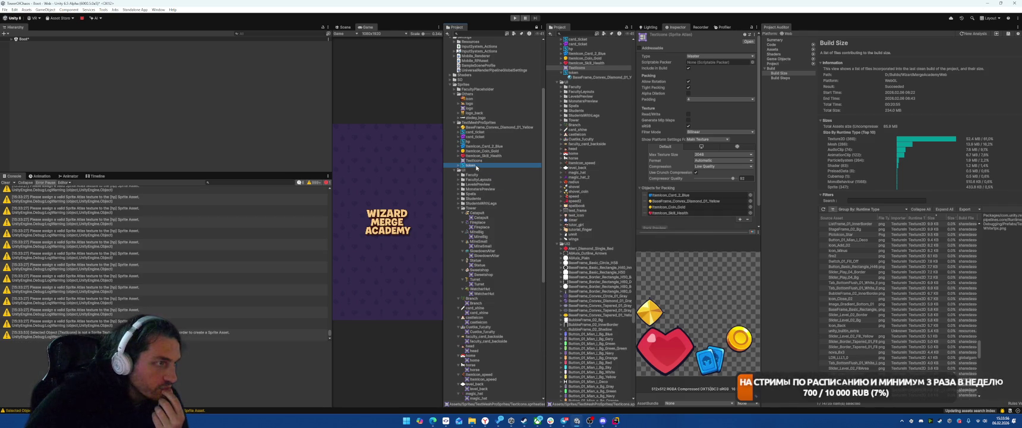
Open the hp sprite asset and drag ItemIcon_Skill_Health into its Sprite Atlas field
click(473, 165)
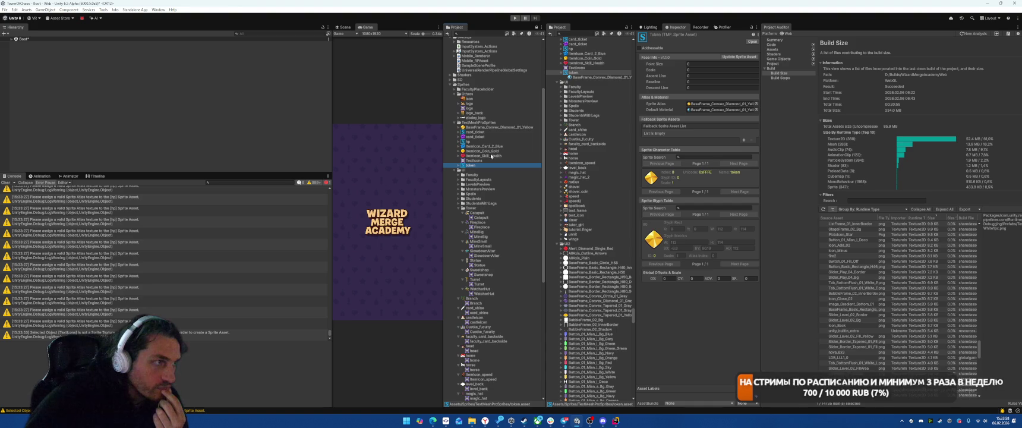
click(478, 146)
click(476, 142)
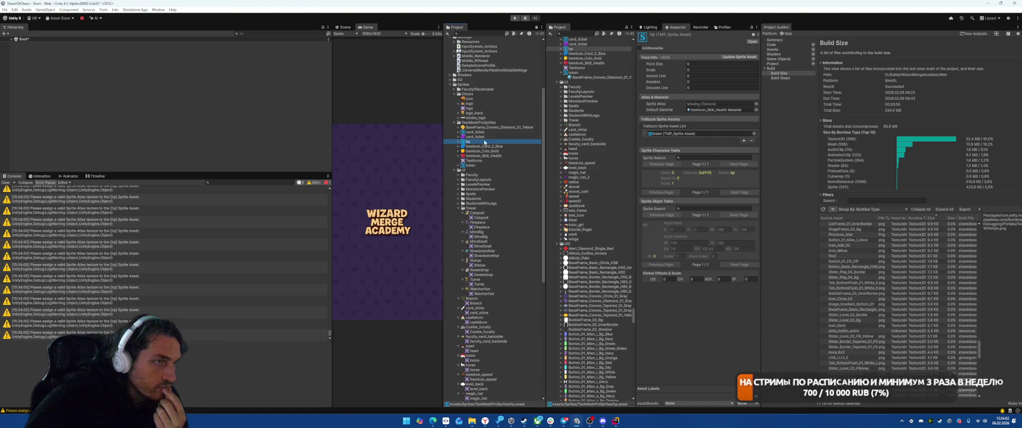
drag(482, 156, 724, 105)
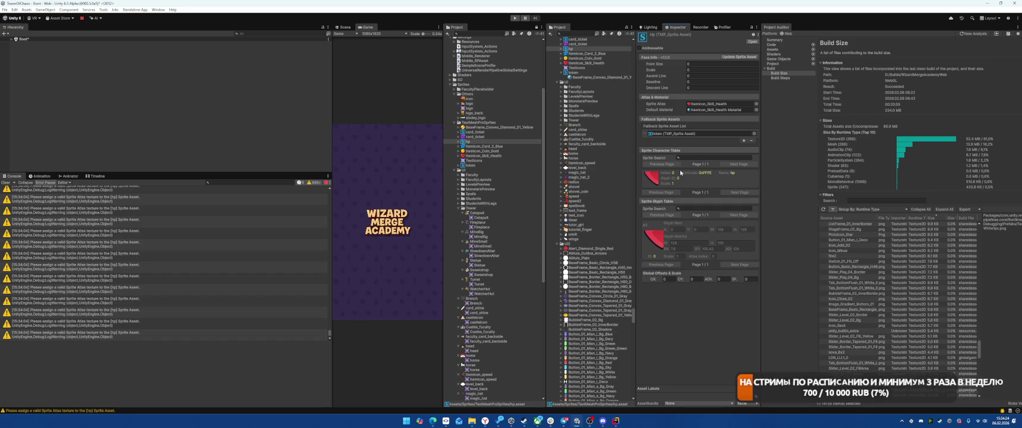
Select hp's first glyph and try a glyph rect of width 180 and height 189
click(669, 240)
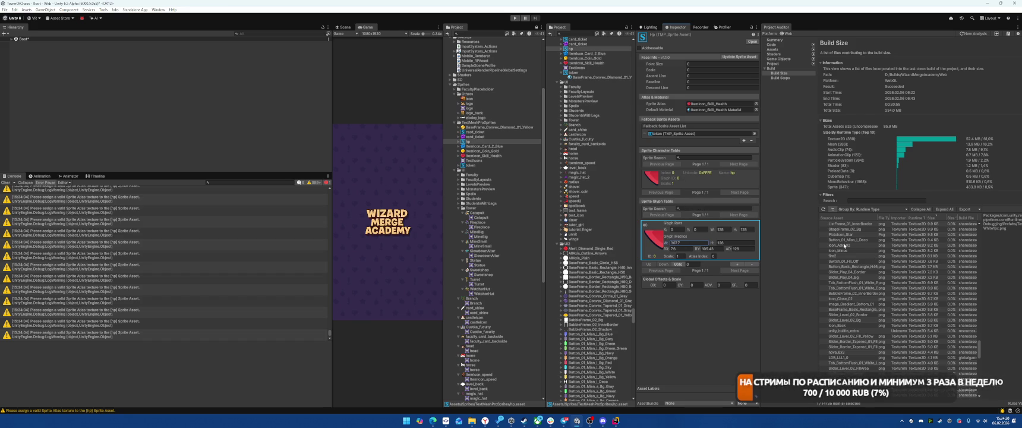
drag(713, 230, 743, 231)
click(746, 229)
text(189)
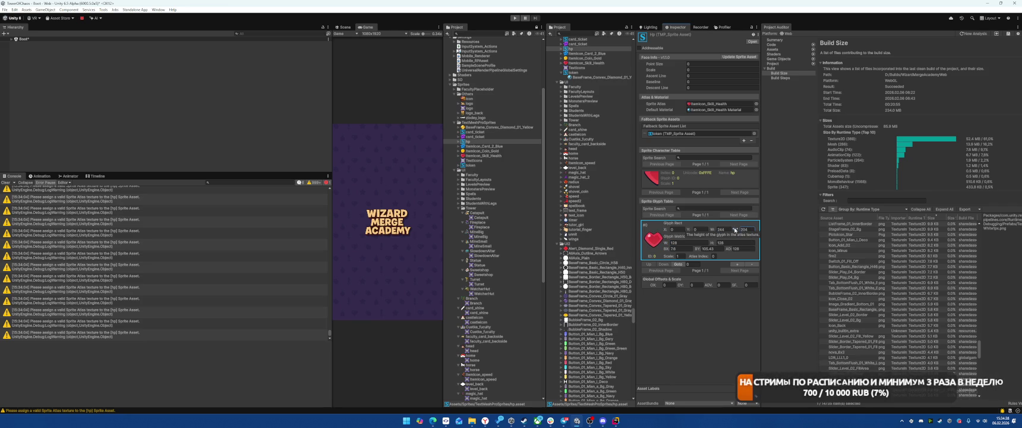
Check the ItemIcon_Skill_Health texture size, then set glyph #0's rect to 240 by 200
click(485, 155)
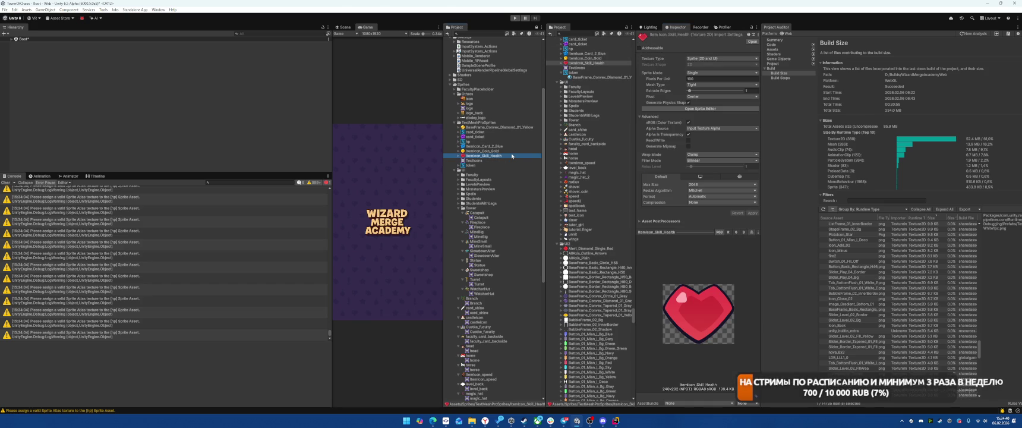
click(486, 142)
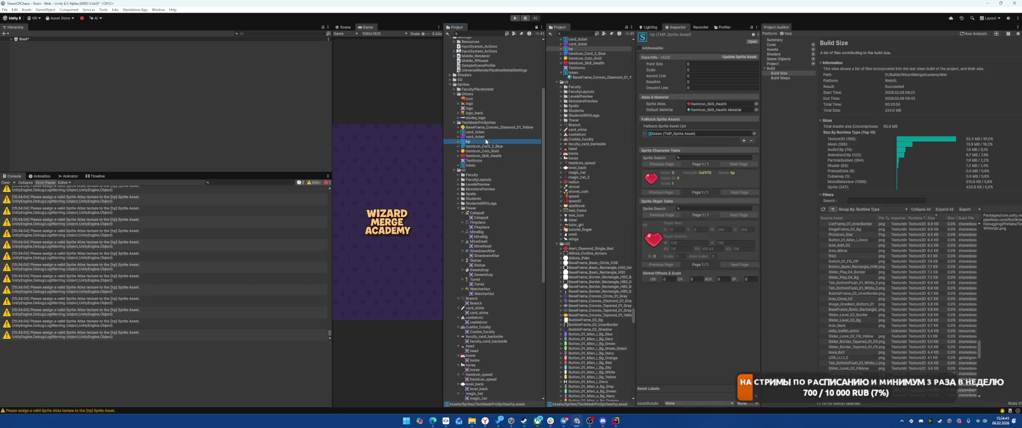
click(702, 231)
click(721, 230)
text(240)
click(747, 230)
text(200)
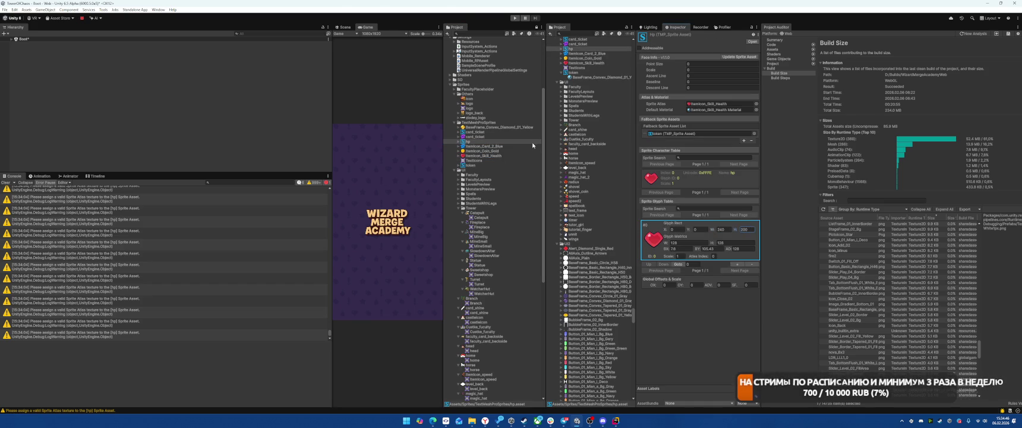
click(482, 137)
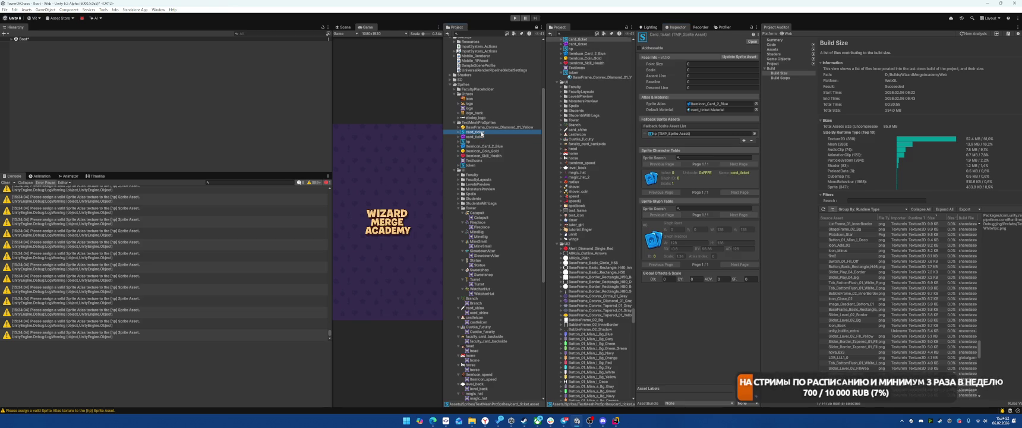
Start deleting the card_ticket texture and step through the neighbouring icon textures
key(Delete)
key(Return)
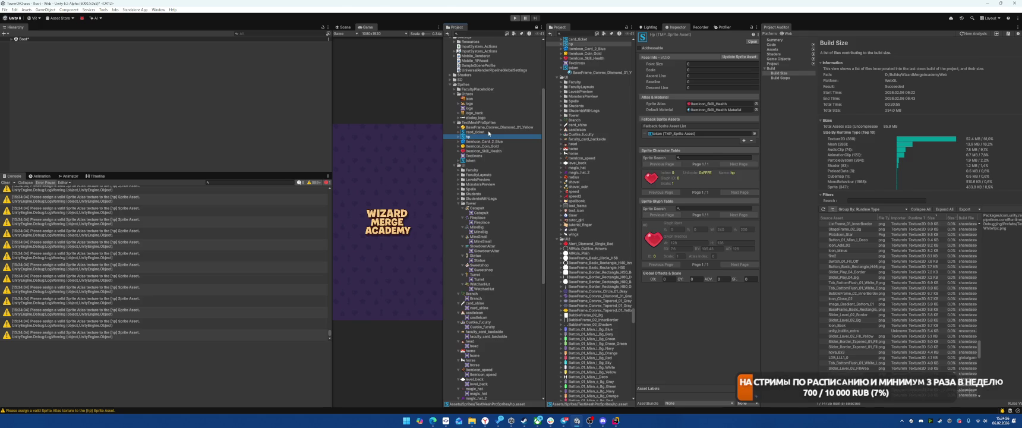
key(Down)
key(Down)
key(Down)
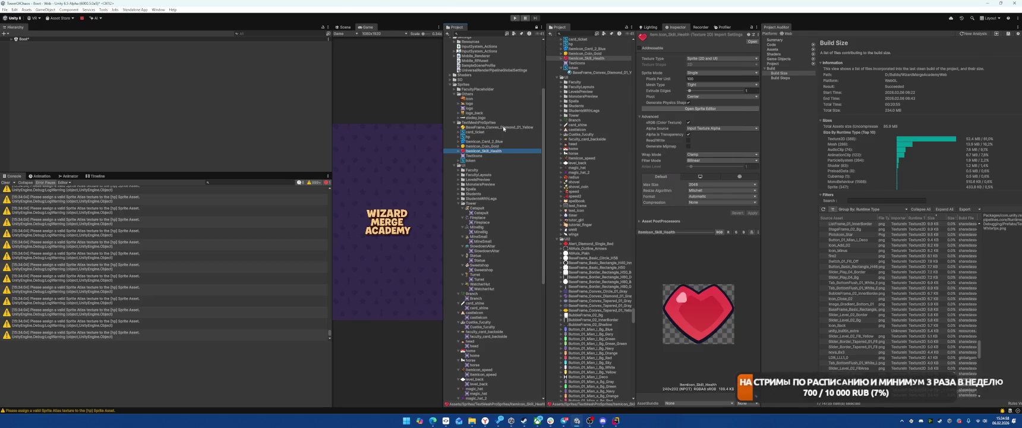
key(Up)
key(Up)
key(Down)
key(Down)
key(Up)
key(Up)
key(Up)
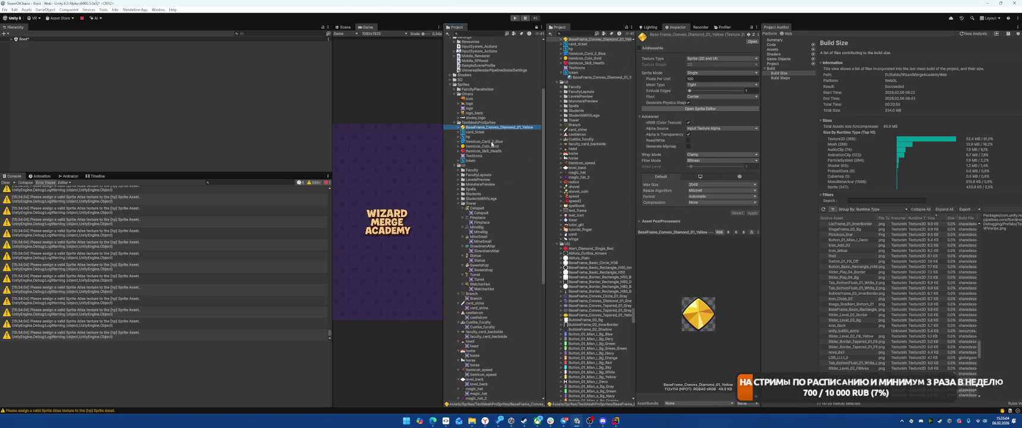
Pick the Card_2_Blue, Coin_Gold and Skill_Health icons and cancel the pending asset deletion
ctrl+click(486, 142)
ctrl+click(486, 146)
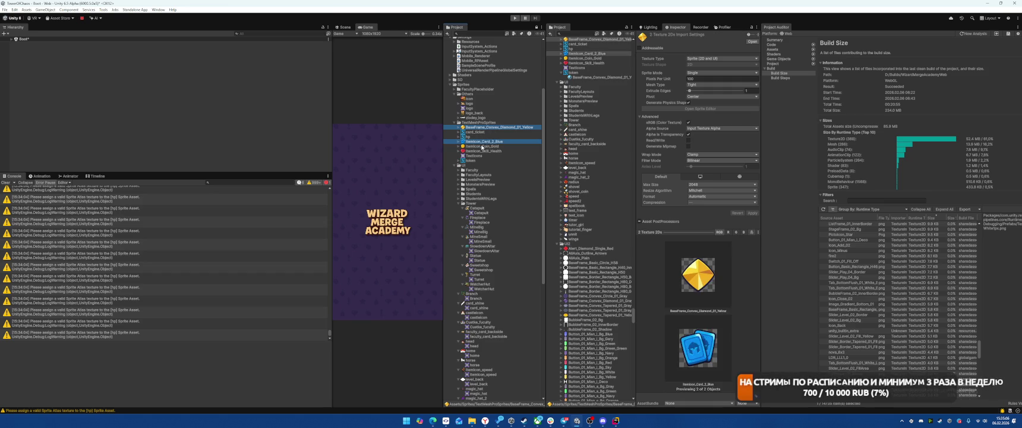
ctrl+click(490, 151)
click(485, 141)
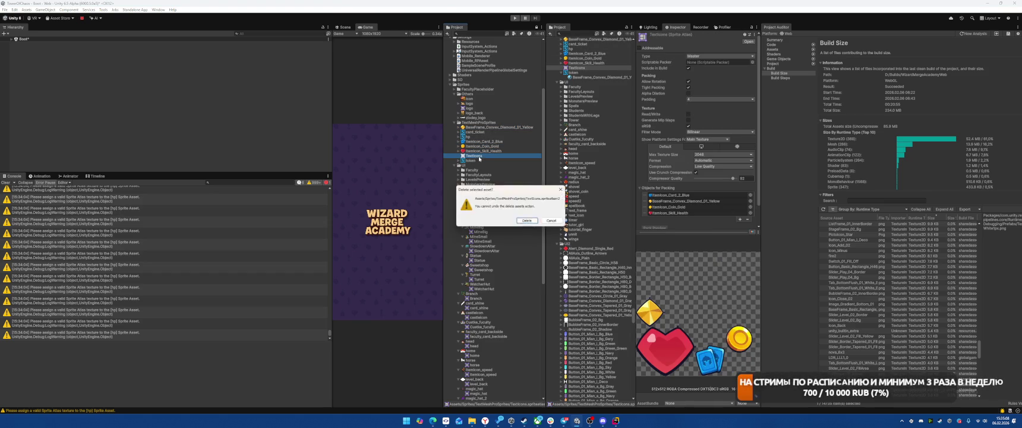
key(Return)
Add the Coin_Gold, Skill_Health and BaseFrame sprites to the selection and fold the UI sprites folder
ctrl+click(485, 146)
ctrl+click(487, 151)
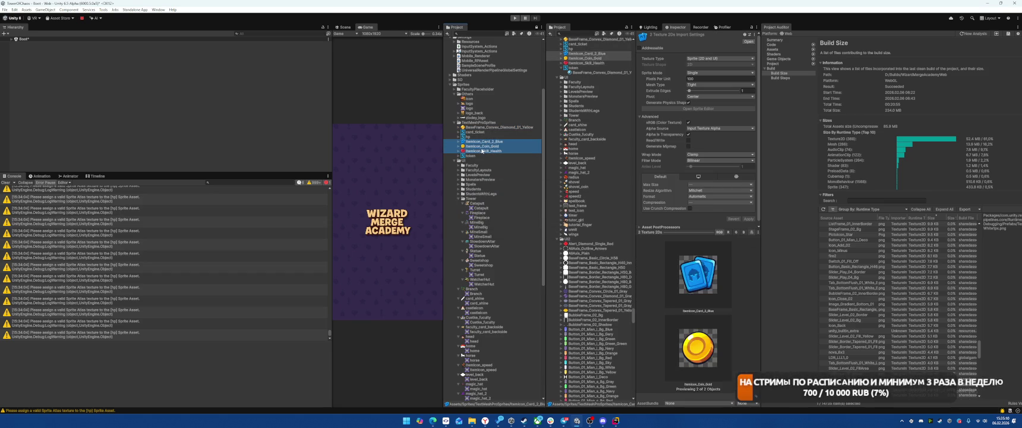
ctrl+click(487, 127)
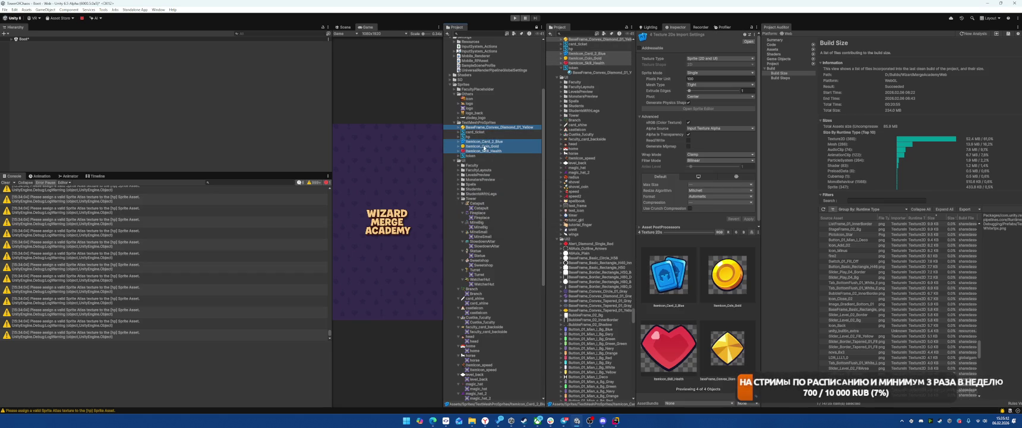
click(455, 161)
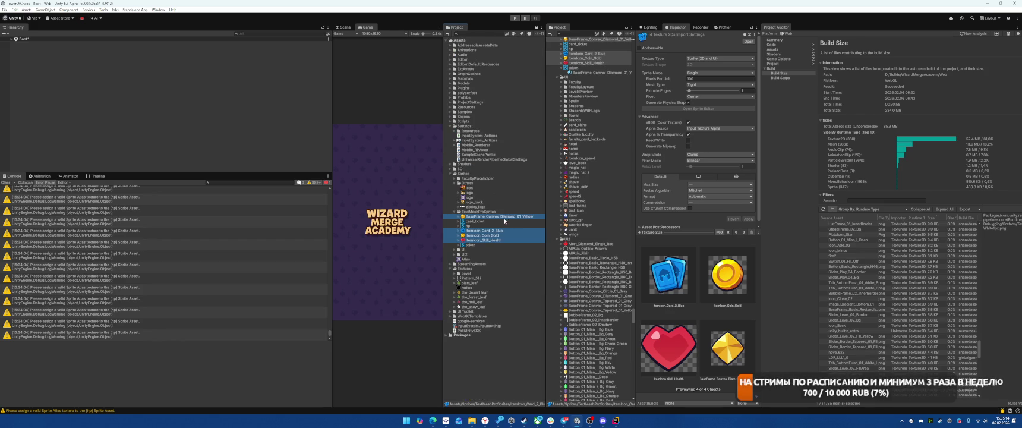
Move the selected icons into UI2, skipping the existing file, and delete the leftover ItemIcon_Card_2_Blue
drag(484, 230, 466, 254)
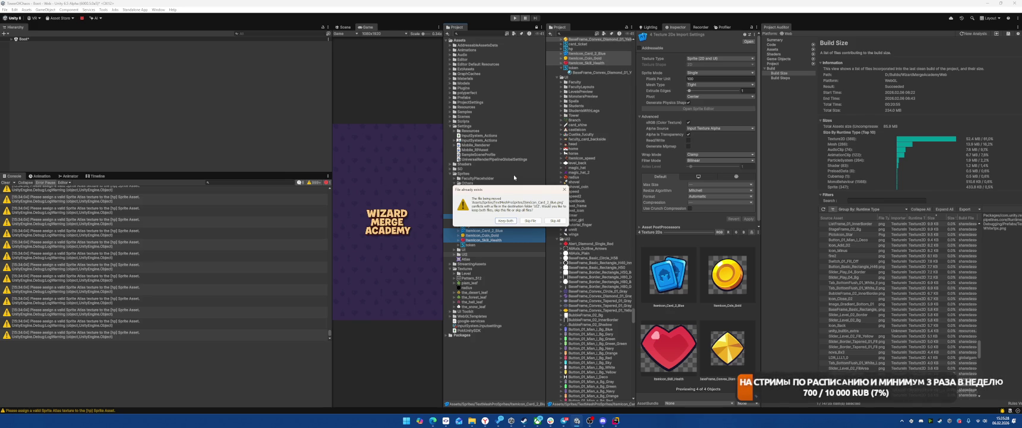
click(529, 221)
click(497, 226)
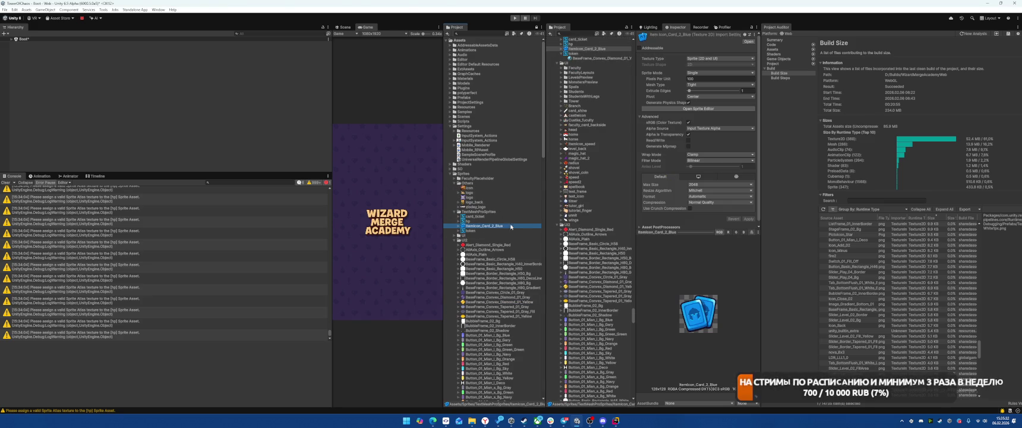
key(Delete)
Assign ItemIcon_Card_2_Blue as the card_ticket sprite asset's Sprite Atlas
click(484, 217)
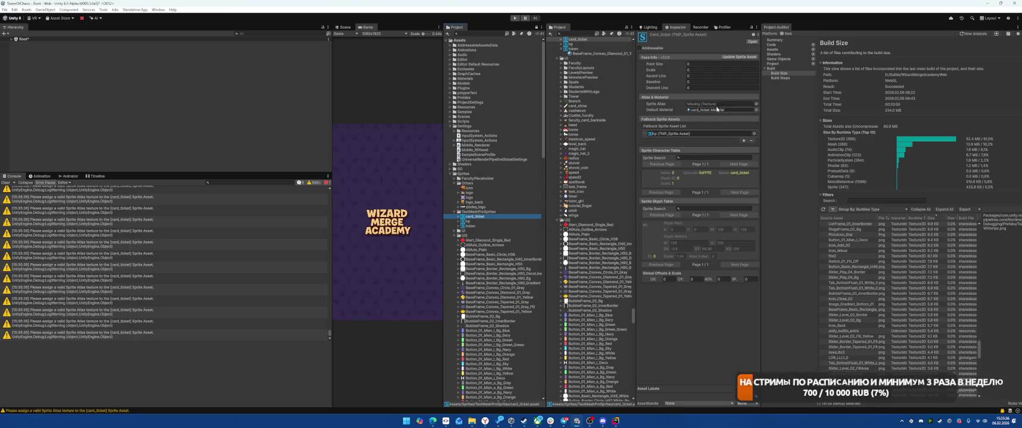
scroll(500, 260, down, 5)
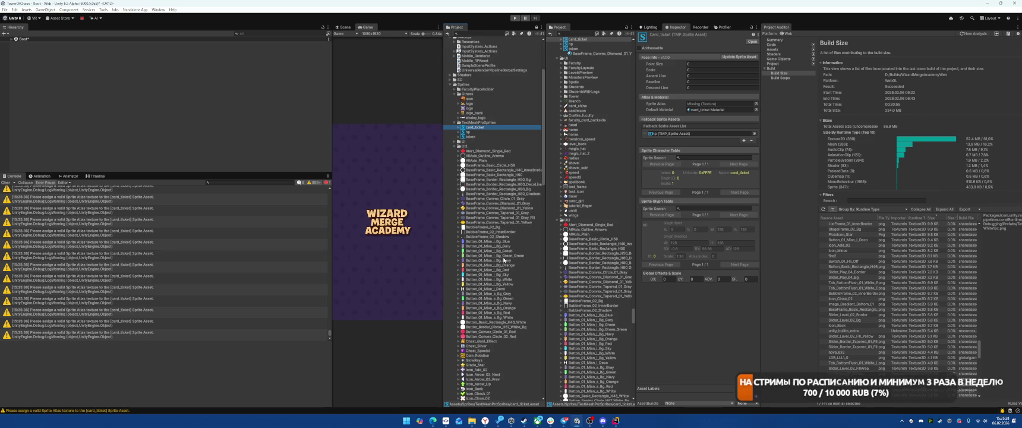
scroll(504, 259, down, 10)
mouse_move(481, 288)
mouse_down()
mouse_move(654, 142)
mouse_move(719, 105)
mouse_up()
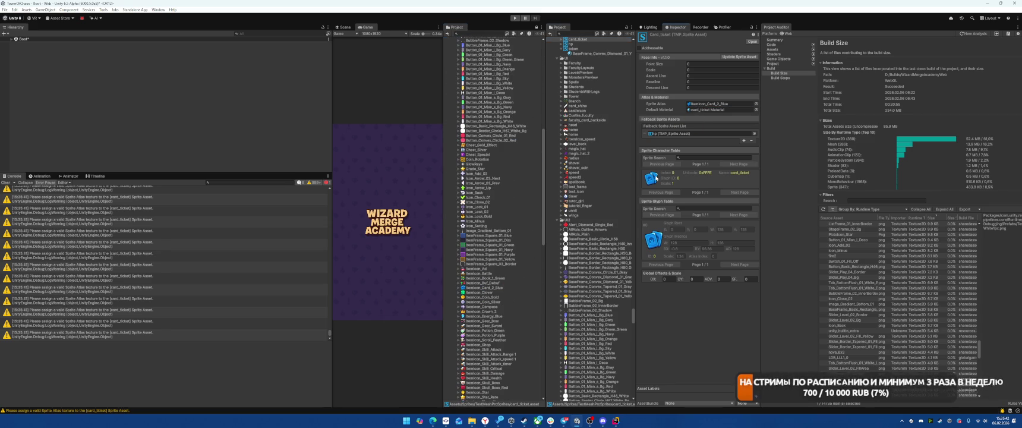
scroll(473, 206, up, 14)
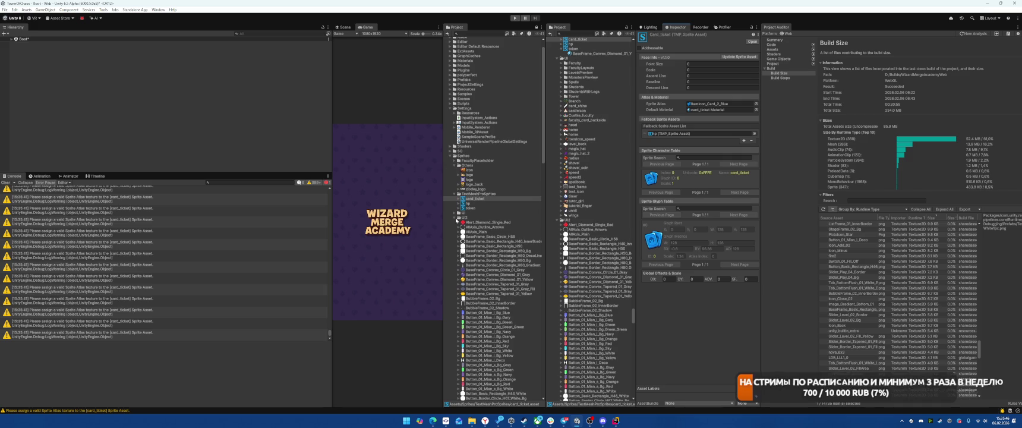
Select the Atlas sprite atlas and switch its preview between the 1024x2048 and 4096x4096 pages
click(455, 218)
click(468, 240)
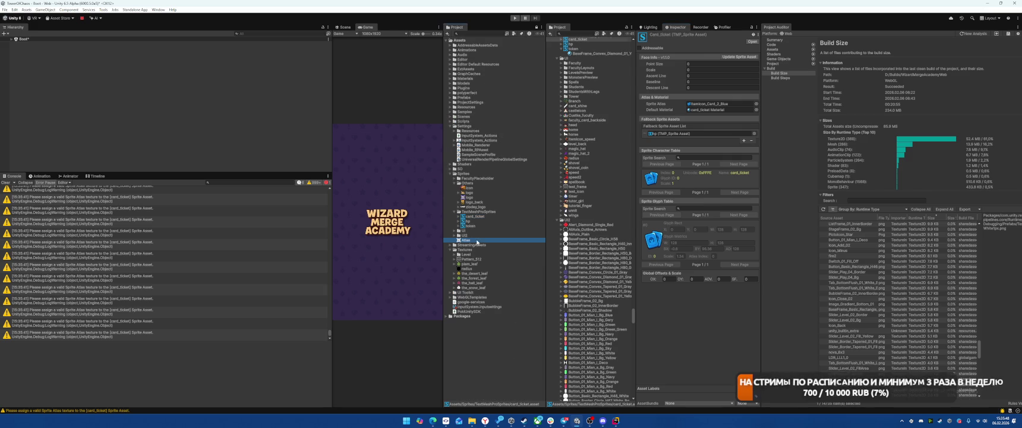
click(731, 233)
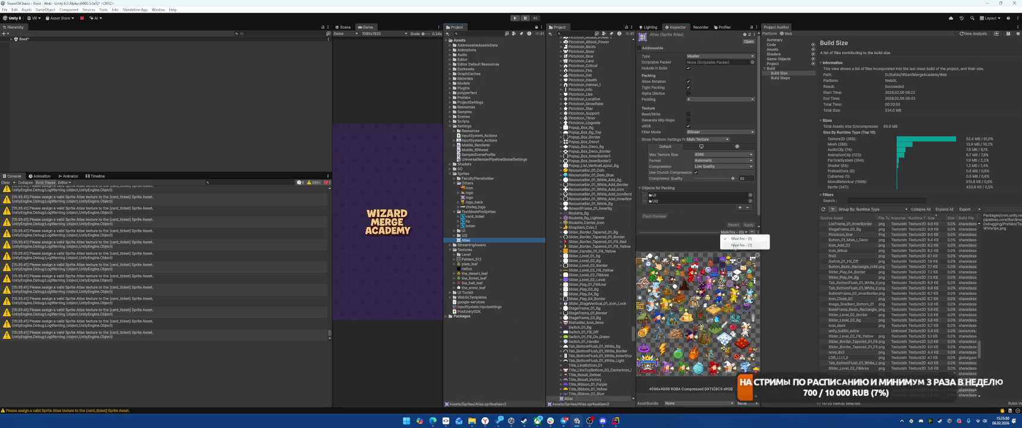
click(733, 244)
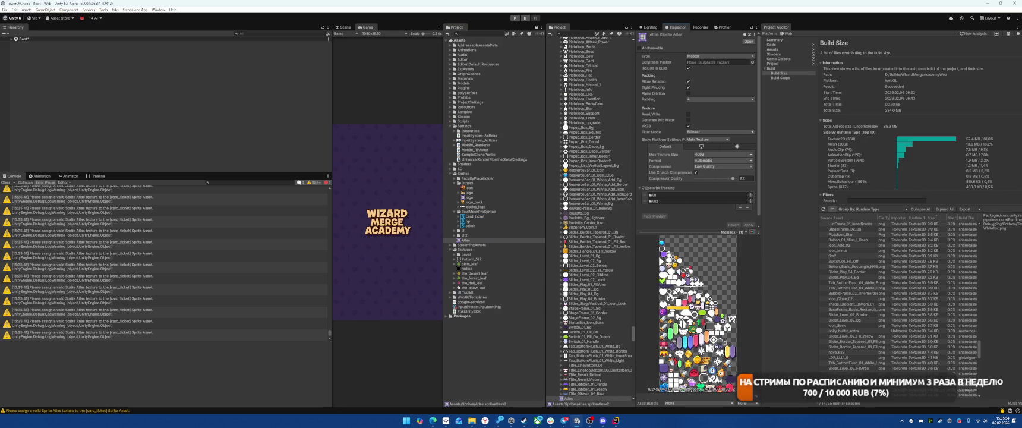
click(730, 232)
click(734, 239)
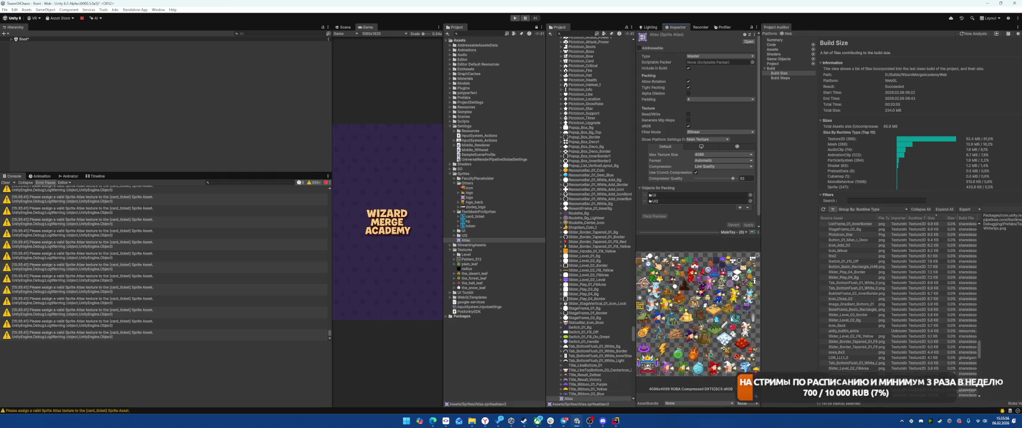
click(733, 233)
click(733, 244)
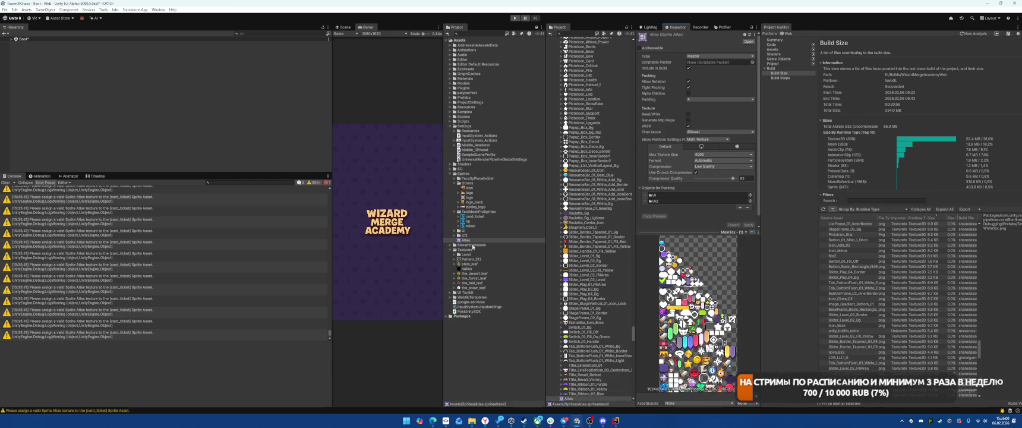
click(455, 232)
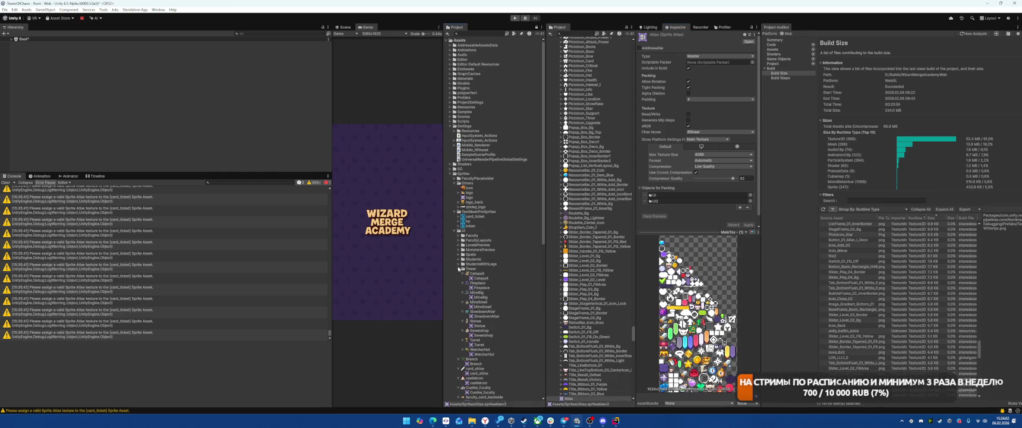
Expand FacultyLayouts, view airwall_layout, and fold up each layout sprite entry
click(460, 269)
click(458, 241)
click(472, 245)
click(464, 244)
click(463, 250)
click(464, 254)
click(463, 259)
click(464, 264)
click(463, 268)
click(463, 273)
click(463, 278)
click(464, 283)
click(463, 287)
click(463, 293)
Click through the layout sprites comparing minesmall_layout and turret_layout, then add minebig_layout to the selection
click(493, 292)
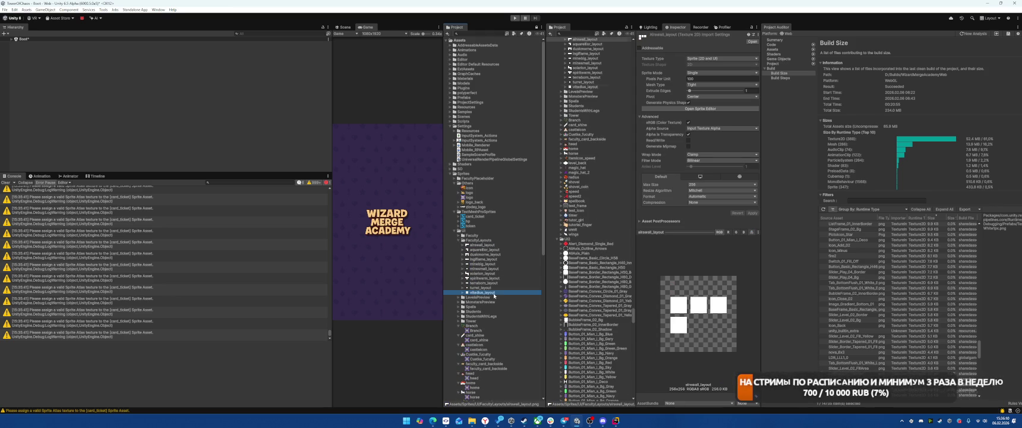
click(493, 288)
click(493, 282)
click(493, 269)
click(494, 264)
click(494, 268)
click(494, 264)
click(494, 269)
click(493, 263)
click(491, 287)
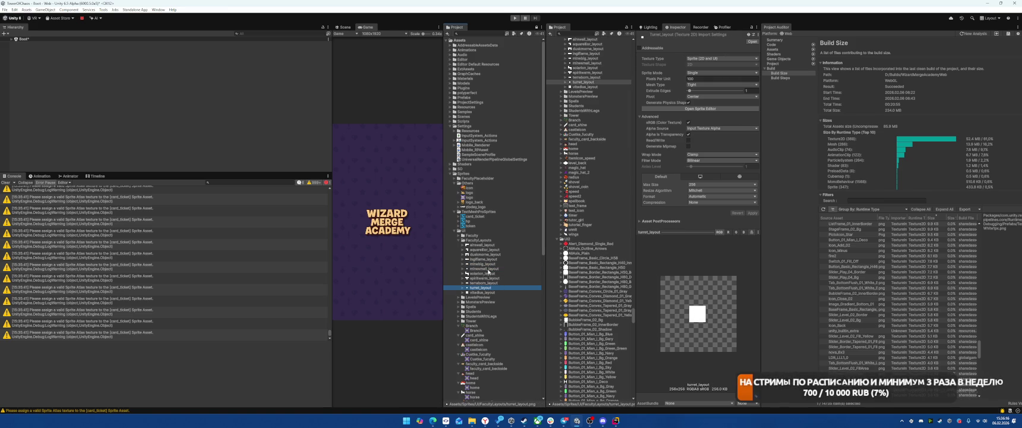
ctrl+click(493, 263)
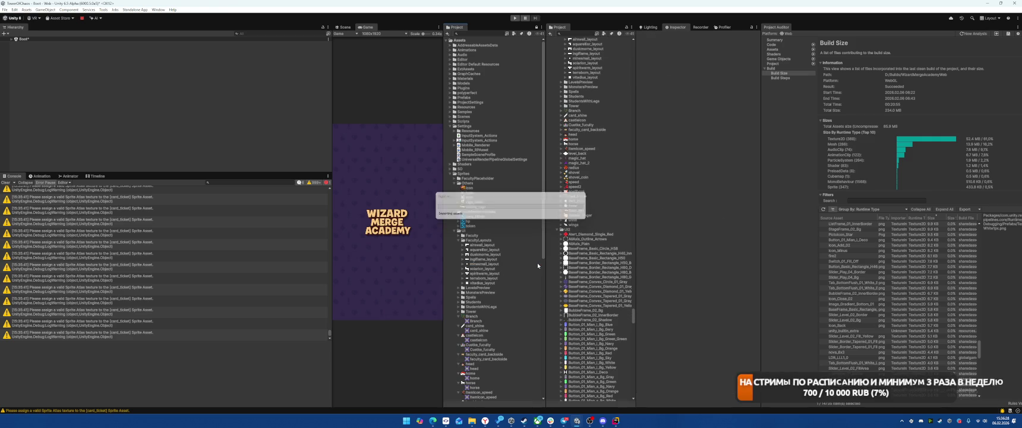
View minesmall_layout, then briefly expand and collapse the Prefabs and Faculties folders
click(497, 264)
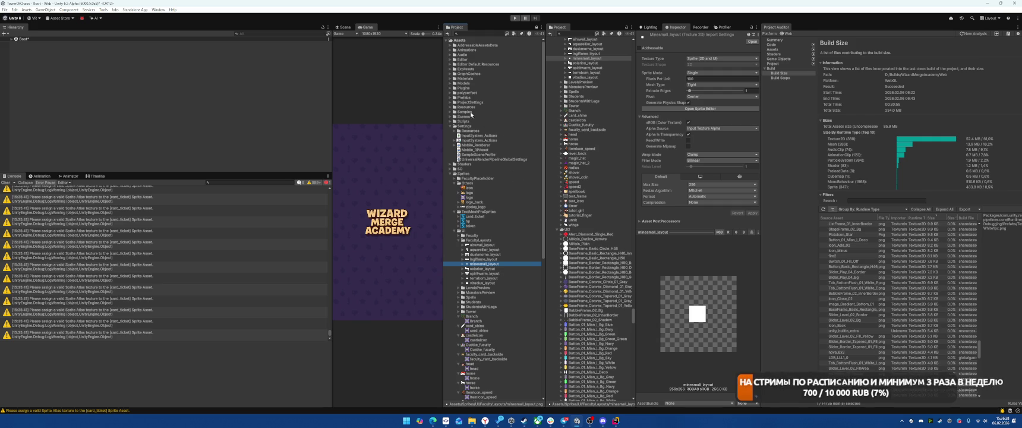
click(451, 98)
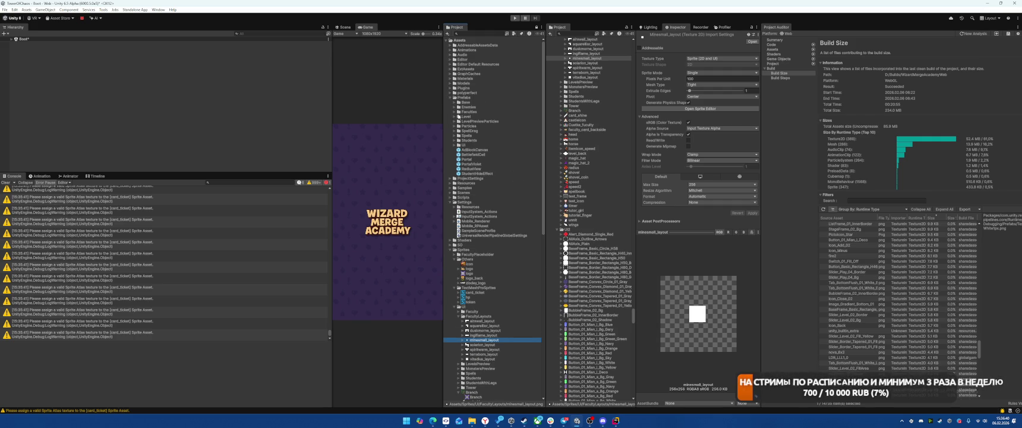
click(454, 111)
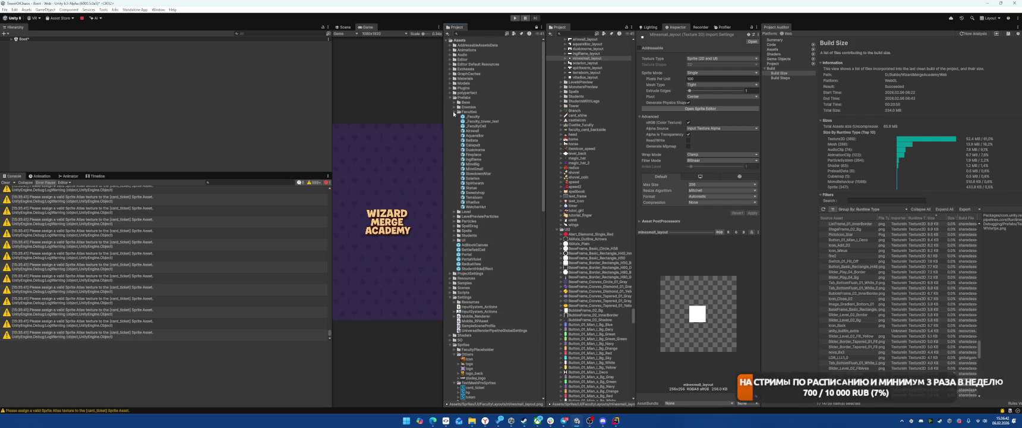
click(450, 98)
Expand SO > Faculty and select the SlowdownAltar, Statue and Sweetshop faculty infos
scroll(459, 103, down, 3)
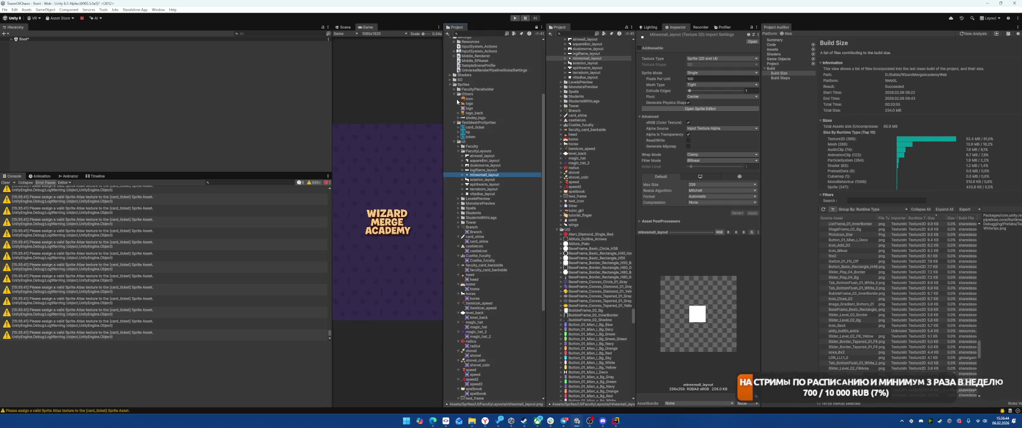
click(449, 79)
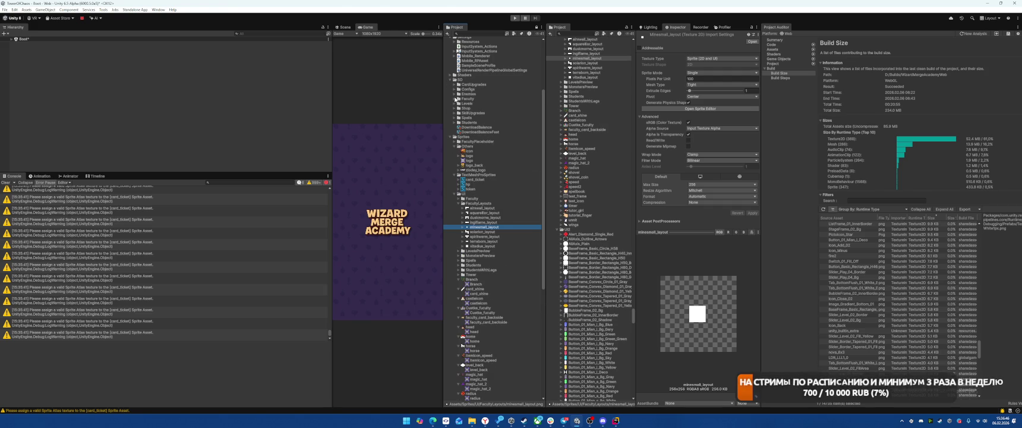
click(455, 98)
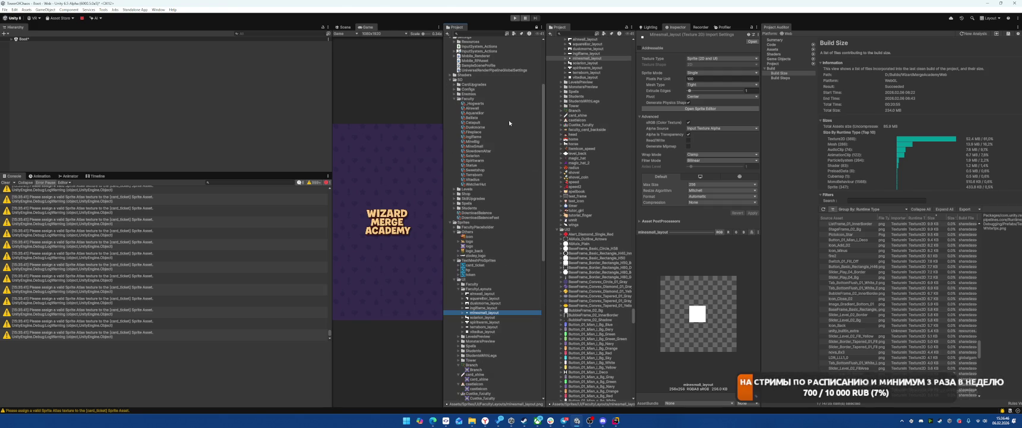
click(488, 151)
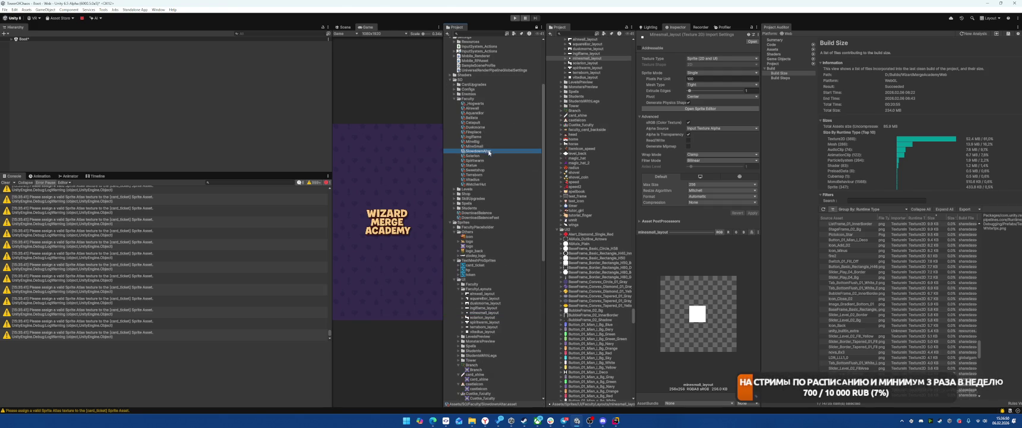
ctrl+click(489, 165)
ctrl+click(488, 170)
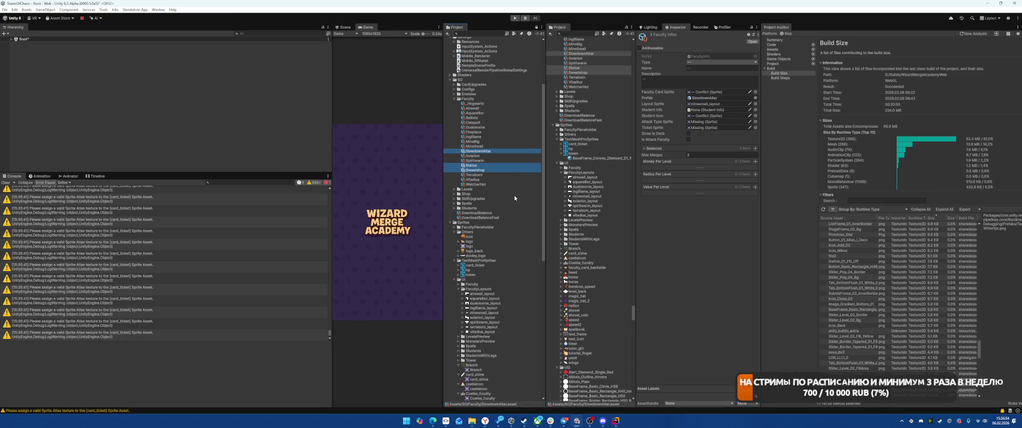
Set the MineBig and Ballista layout sprites to terraborn_layout
click(489, 175)
click(478, 141)
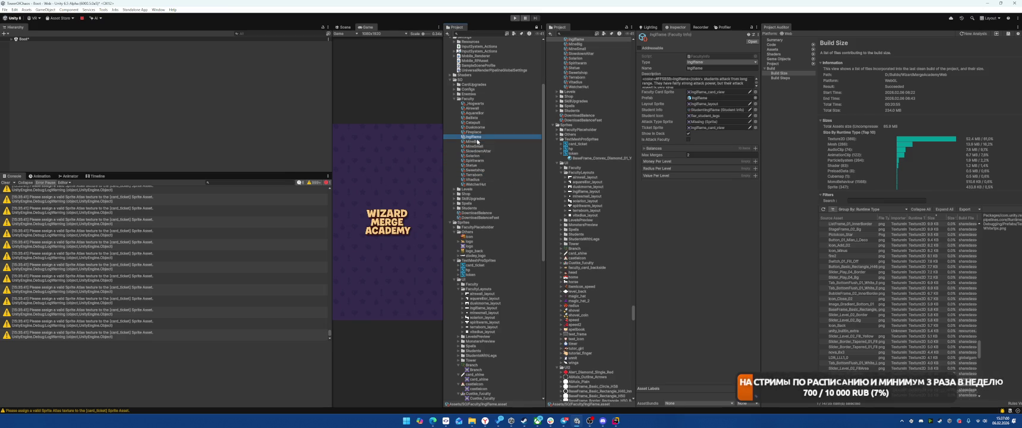
mouse_move(485, 326)
mouse_down()
mouse_move(624, 207)
mouse_move(718, 104)
mouse_up()
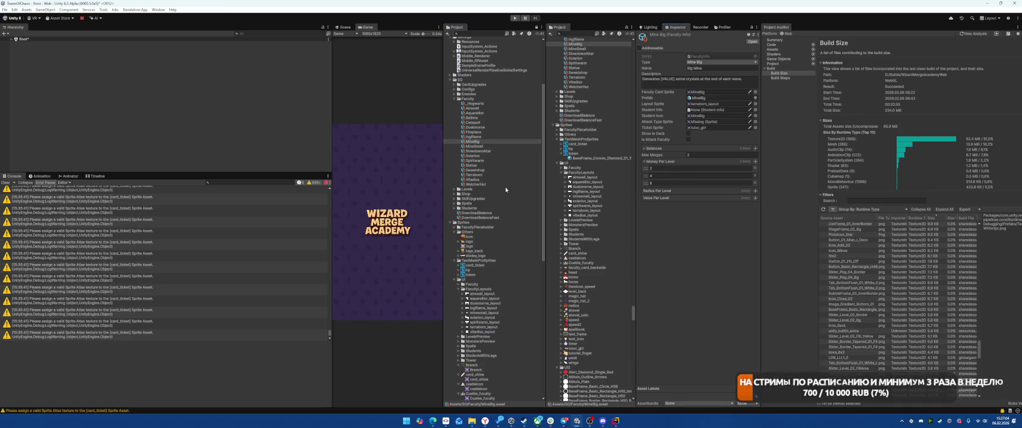
click(476, 118)
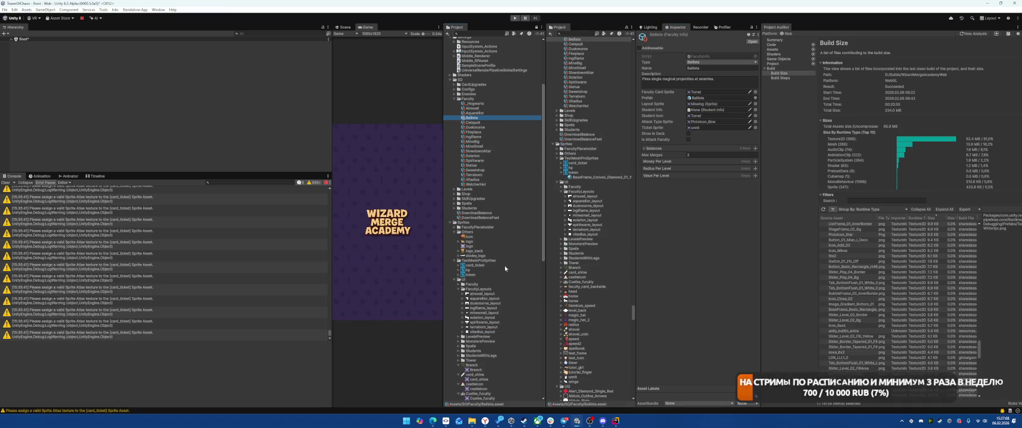
mouse_move(483, 328)
mouse_down()
mouse_move(624, 208)
mouse_move(719, 103)
mouse_up()
Change Ballista's layout sprite to minesmall_layout, then drop a sprite onto the Catapult faculty info
click(477, 122)
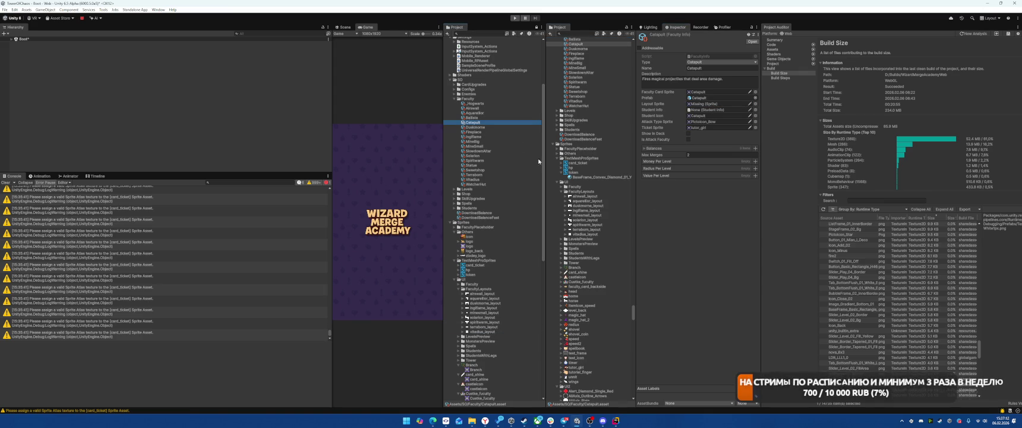
click(473, 118)
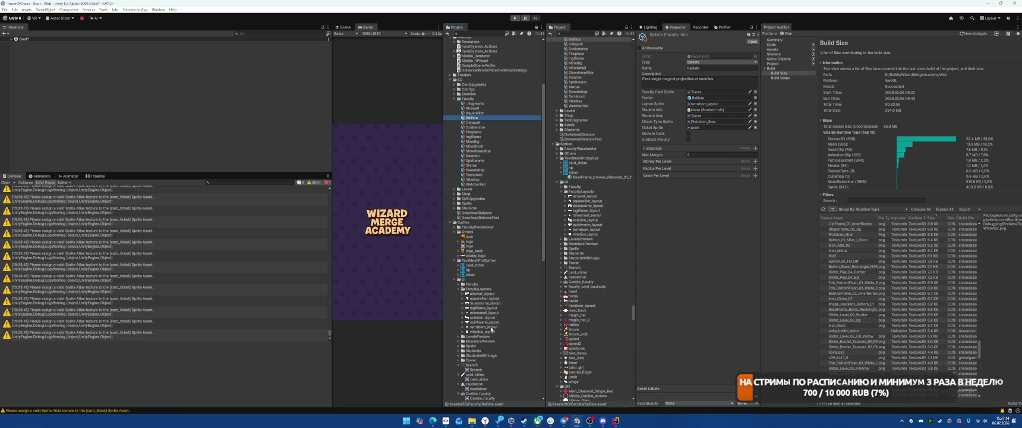
drag(487, 315, 718, 105)
click(483, 122)
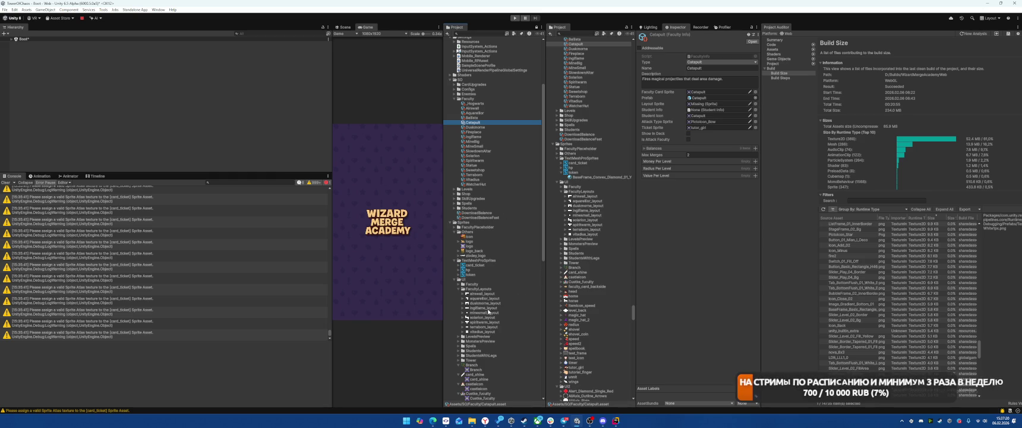
mouse_move(477, 330)
mouse_down()
mouse_move(713, 121)
mouse_move(713, 105)
mouse_up()
Review the Airswall through Watcher Hut faculty infos and save the Boot scene
click(490, 109)
key(Down)
key(Down)
key(Down)
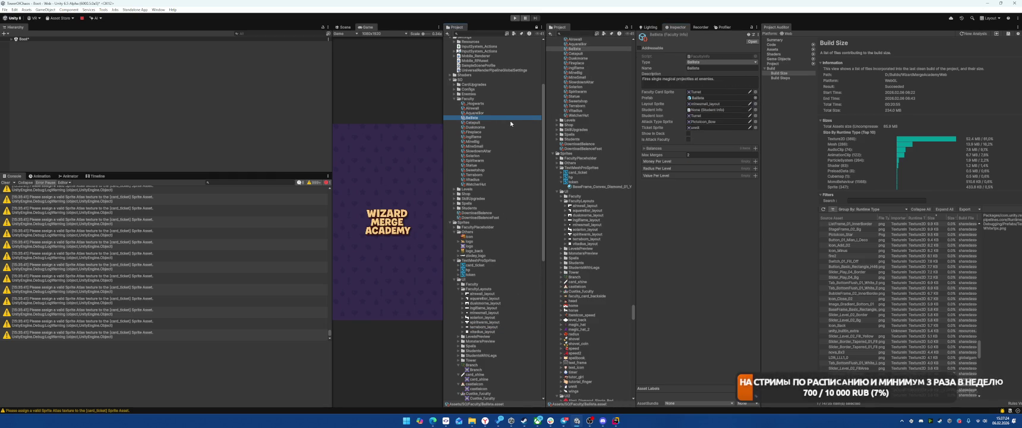
key(Down)
key(Down)
key(Down)
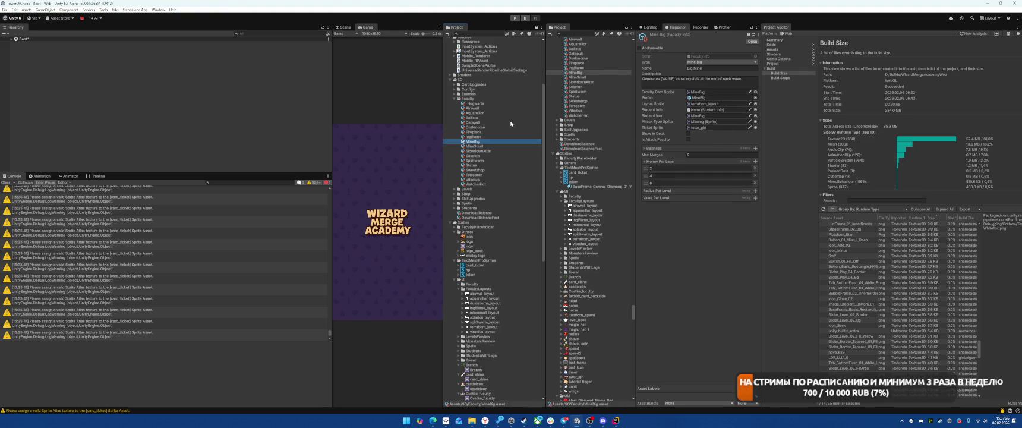
key(Down)
key(Down)
key(Down)
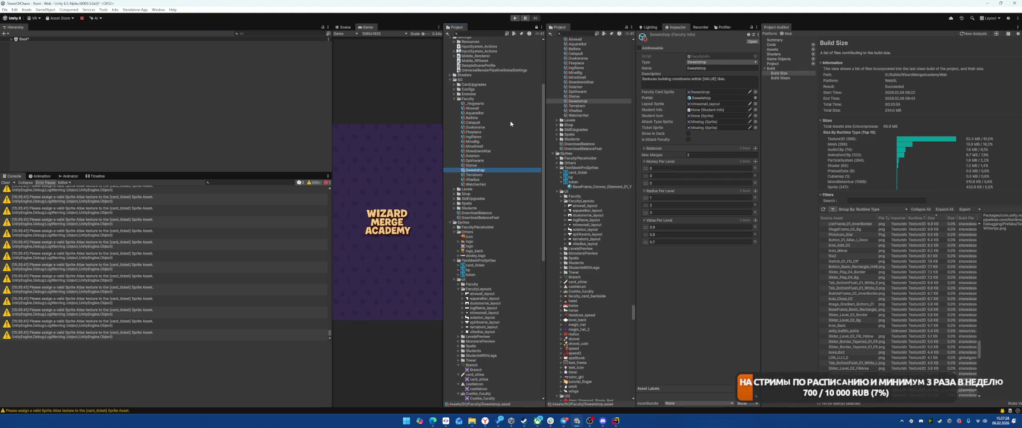
key(Down)
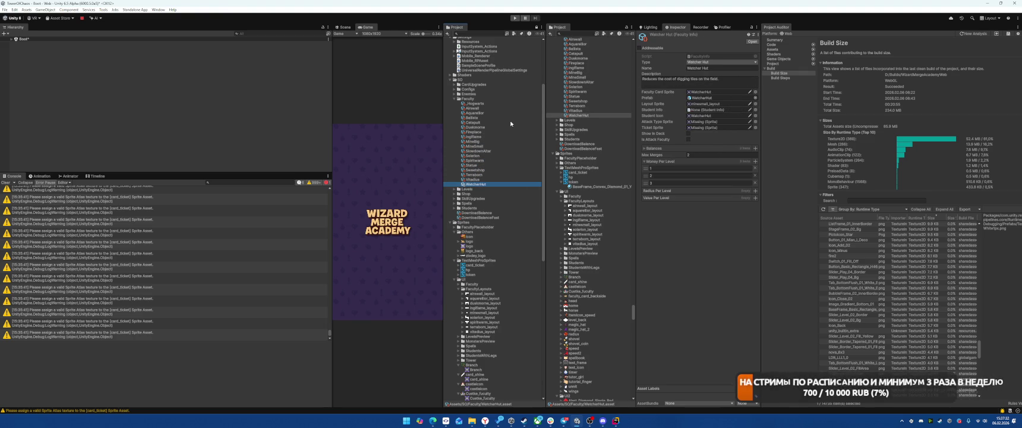
key(ctrl+s)
Select the Atlas sprite atlas, widen its preview, and view pages MainTex (1) and (0)
scroll(566, 282, down, 3)
scroll(608, 265, down, 8)
scroll(525, 280, down, 10)
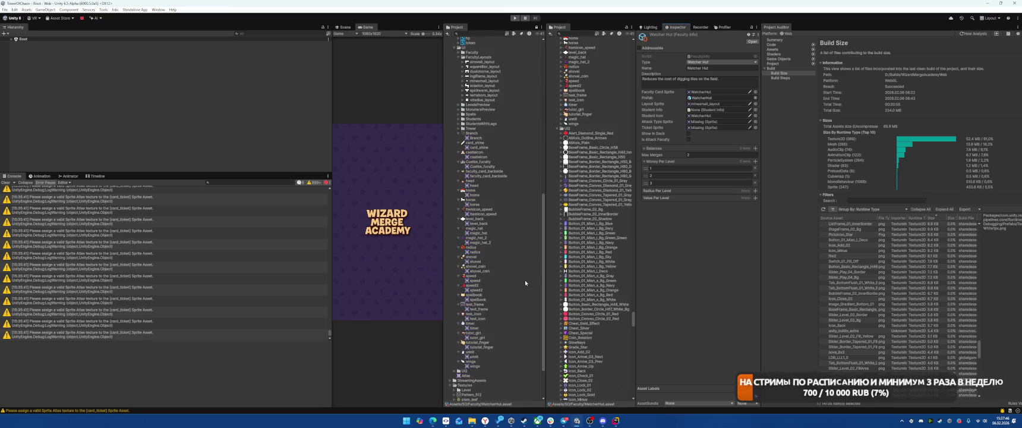
click(466, 322)
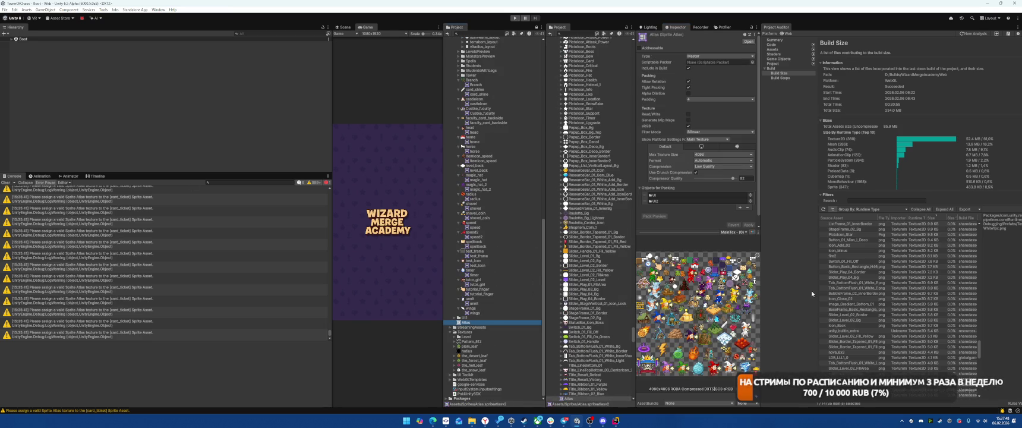
mouse_move(761, 291)
mouse_down()
mouse_move(888, 292)
mouse_move(864, 293)
mouse_up()
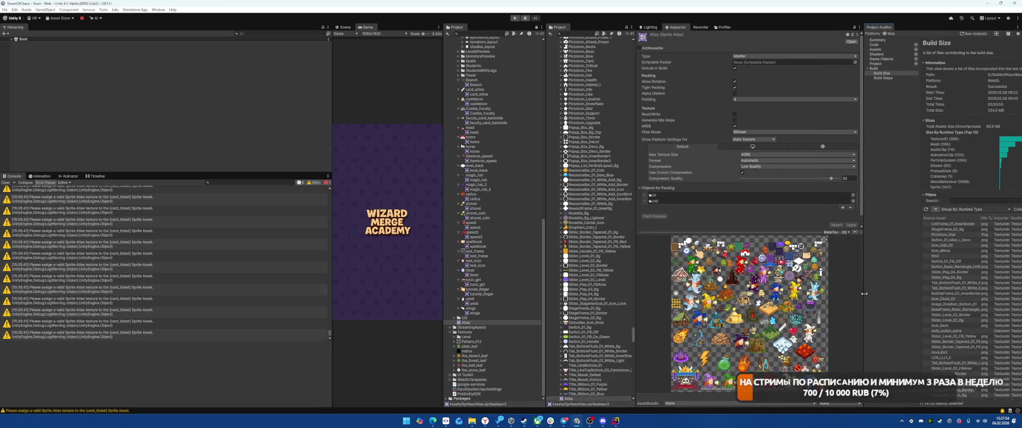
click(836, 232)
click(843, 245)
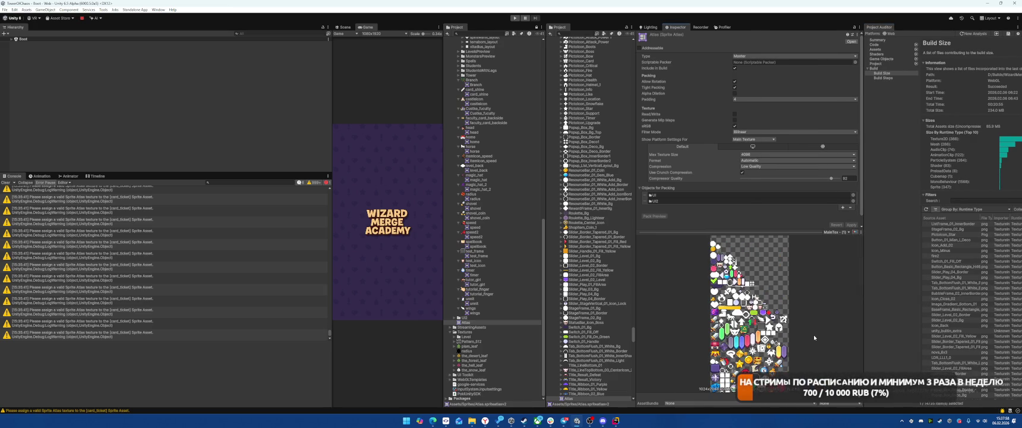
click(834, 232)
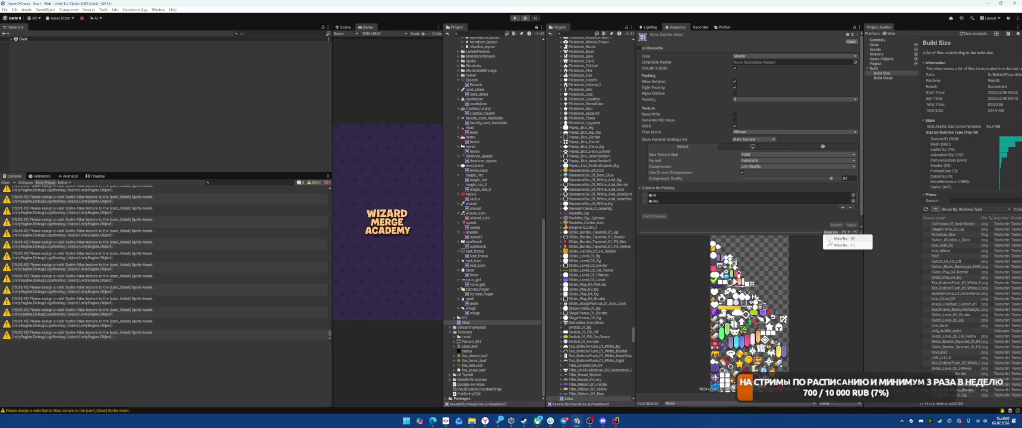
click(843, 239)
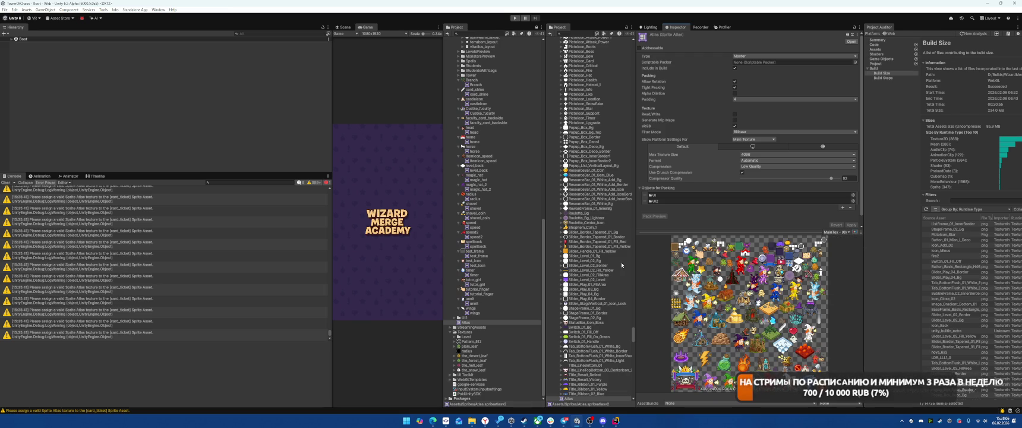
Expand the Students sprite folder and select the air_student texture
scroll(621, 262, up, 3)
scroll(515, 268, up, 9)
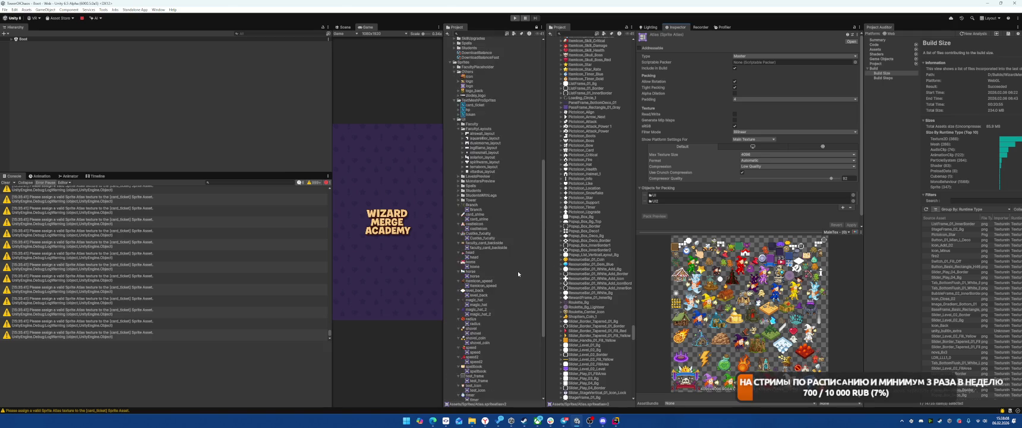
scroll(518, 274, down, 5)
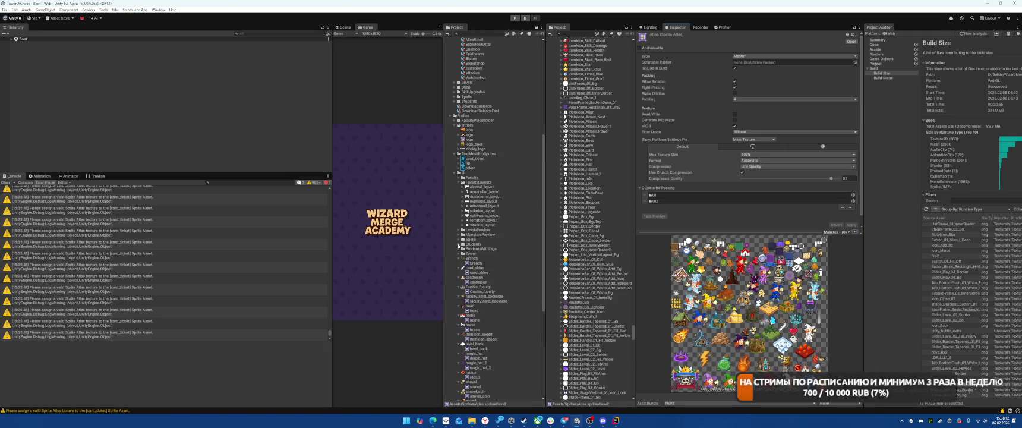
click(458, 244)
click(458, 173)
click(454, 312)
scroll(516, 304, down, 5)
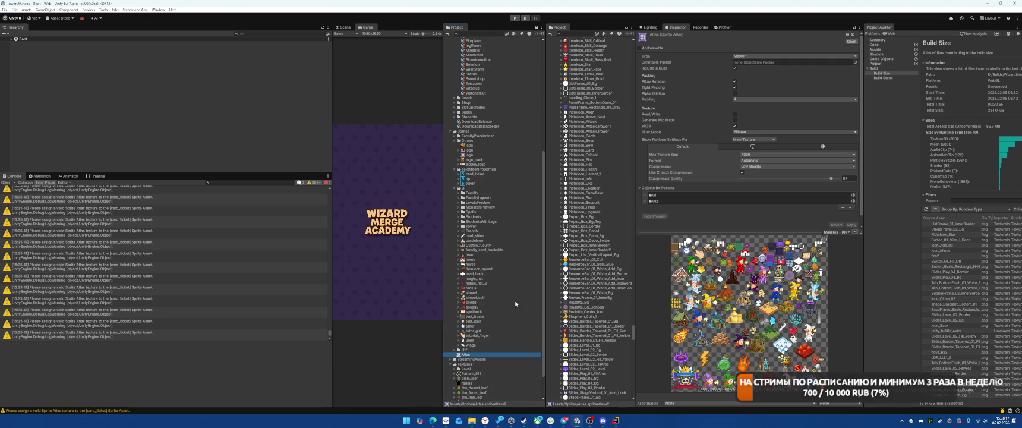
click(458, 216)
click(487, 225)
click(487, 221)
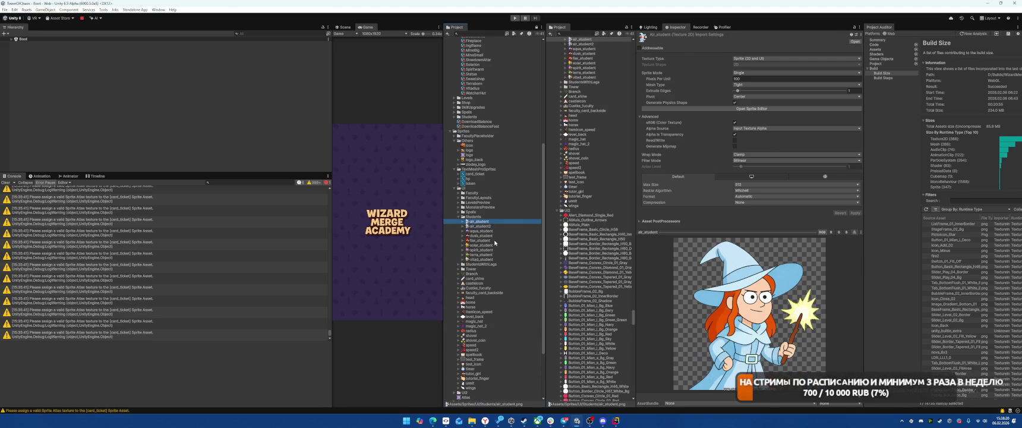
Set Max Size 128 on the nine selected Students textures
shift+click(478, 259)
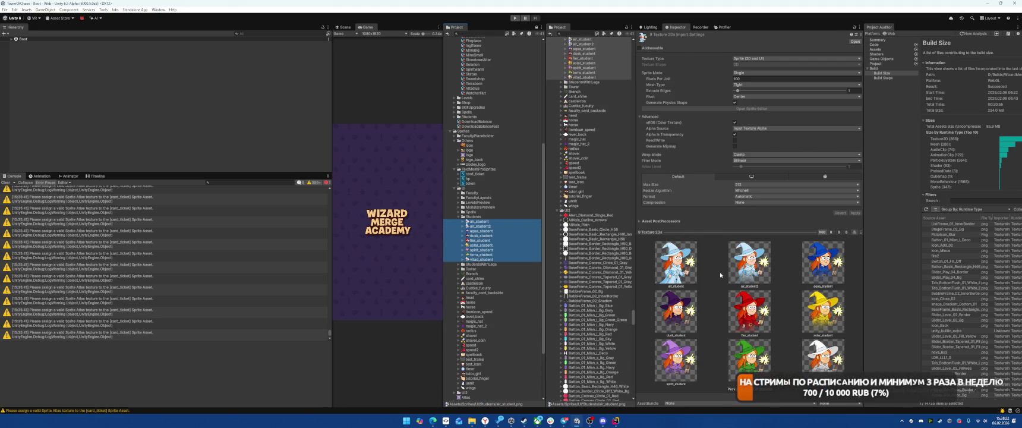
click(762, 184)
click(755, 203)
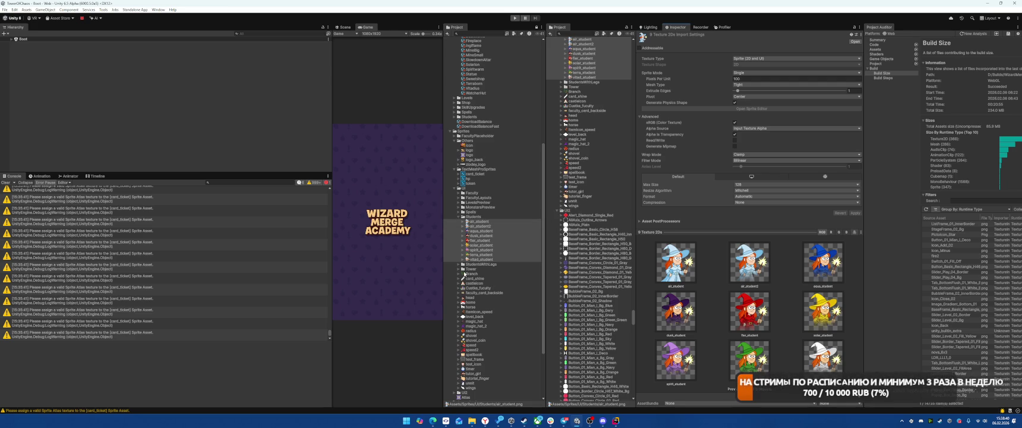
Give the eight StudentsWithLegs textures Max Size 128 and apply the import settings
click(458, 265)
click(483, 268)
shift+click(485, 302)
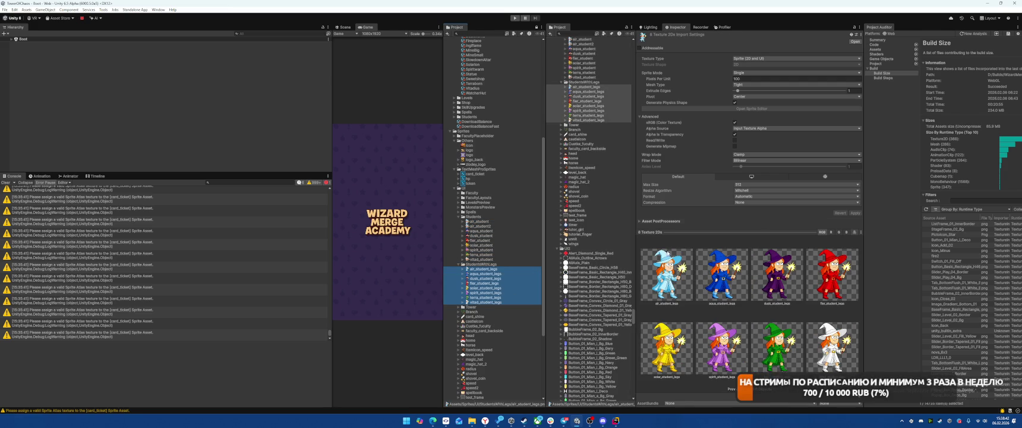
click(773, 184)
click(751, 203)
click(855, 213)
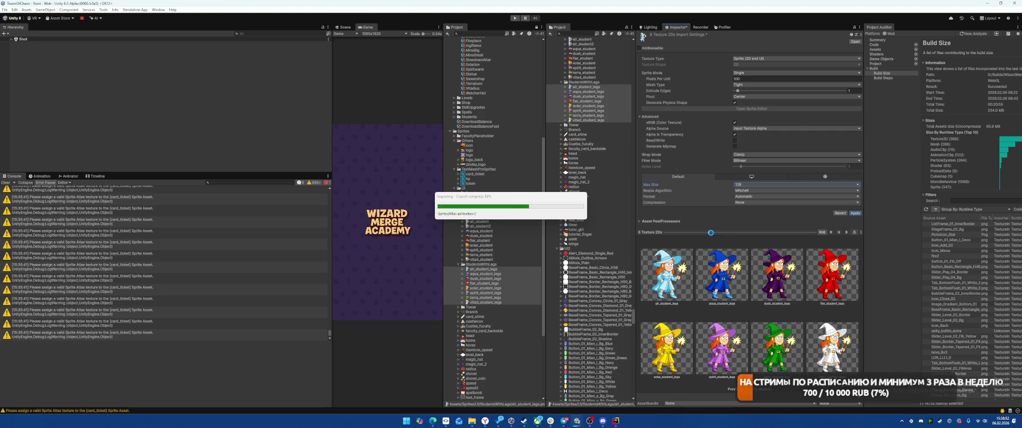
click(458, 307)
Set the nine Tower textures, Catapult through WatcherHut, to Max Size 128 and apply
click(481, 312)
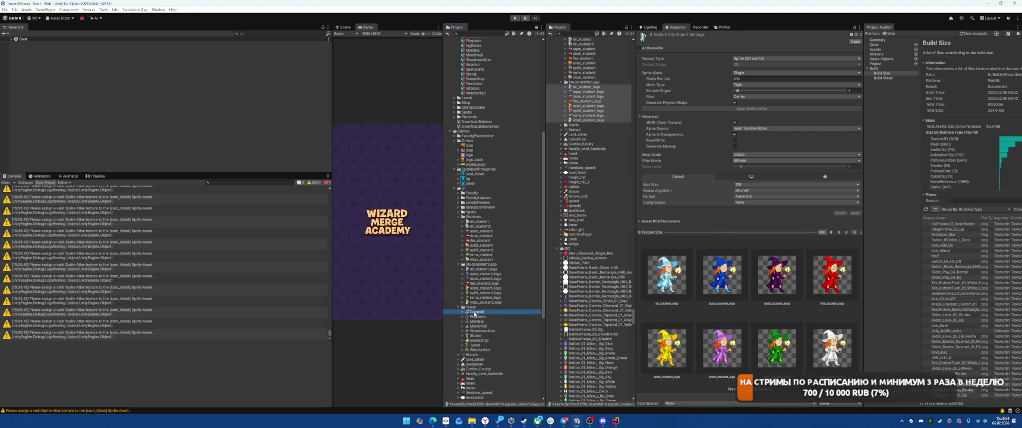
shift+click(480, 350)
click(749, 184)
click(748, 204)
click(854, 213)
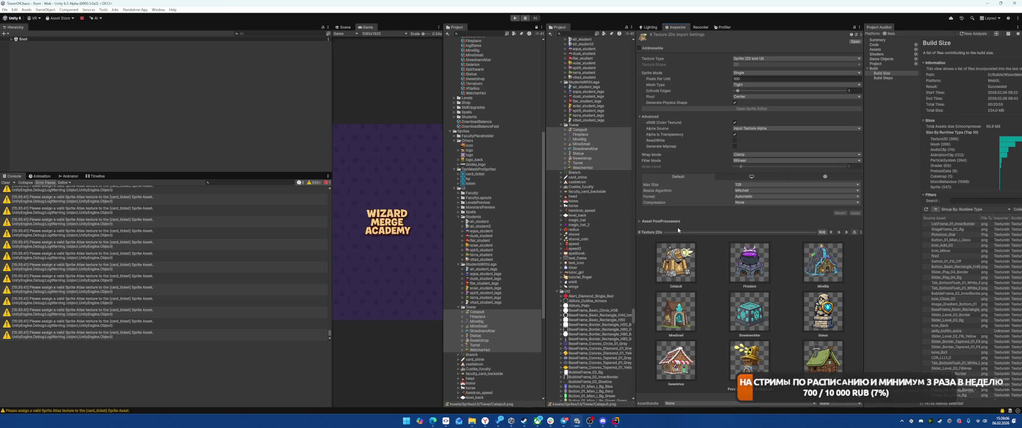
Set the eight Spells textures, fire_ball onward, to Max Size 128 and apply
click(458, 212)
click(475, 216)
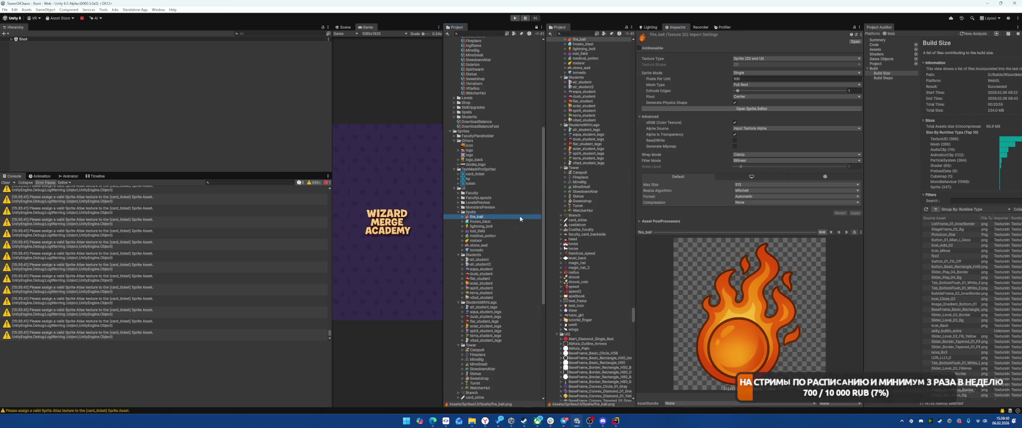
shift+click(480, 251)
click(796, 184)
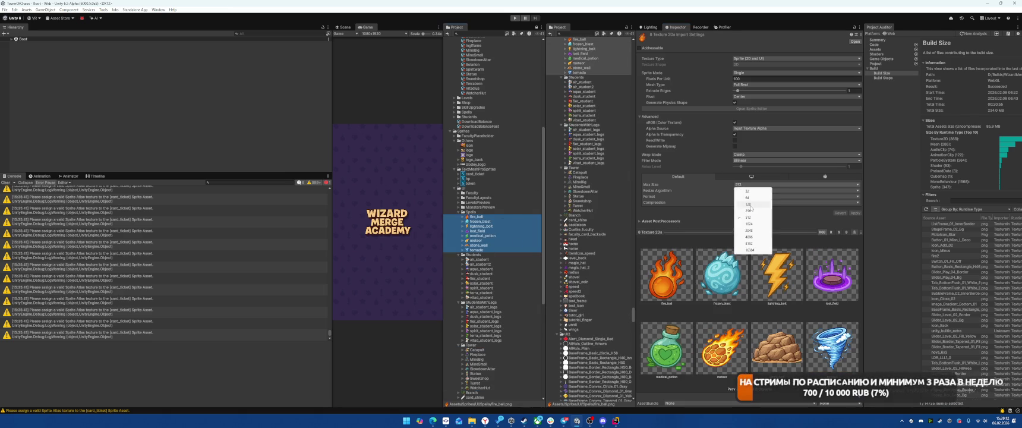
click(749, 201)
click(856, 213)
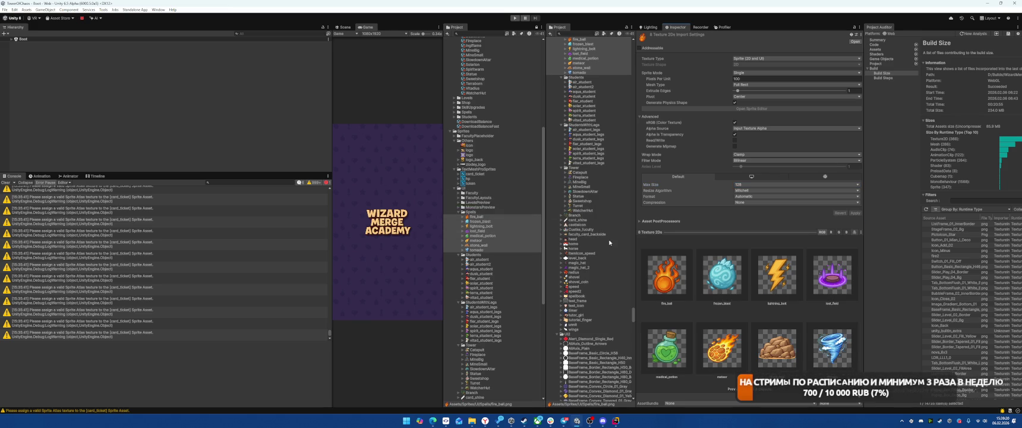
click(459, 208)
click(484, 216)
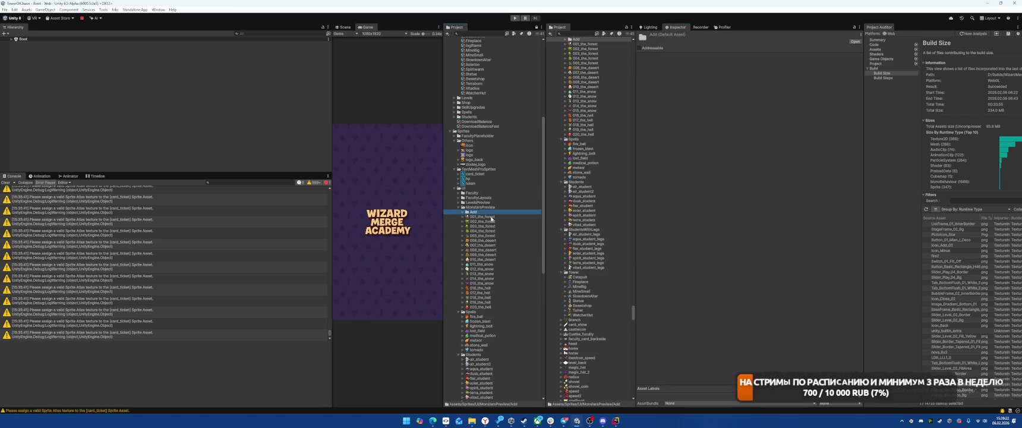
Check the MonstersPreview images and the sprites in the Add folder
click(480, 307)
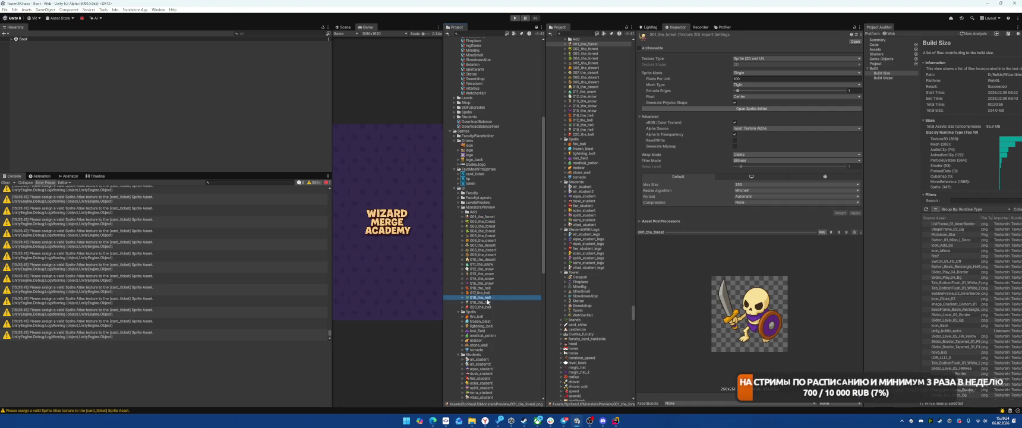
click(504, 253)
click(462, 212)
click(475, 221)
click(477, 231)
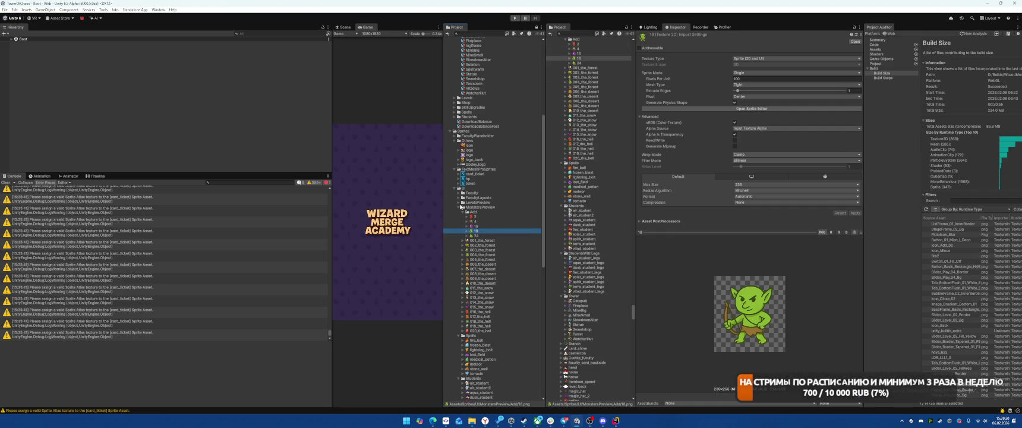
Set the four LevelsPreview textures to Max Size 256 and apply the import settings
click(460, 203)
click(484, 207)
key(Down)
key(Down)
key(Down)
shift+click(490, 207)
click(753, 184)
click(752, 211)
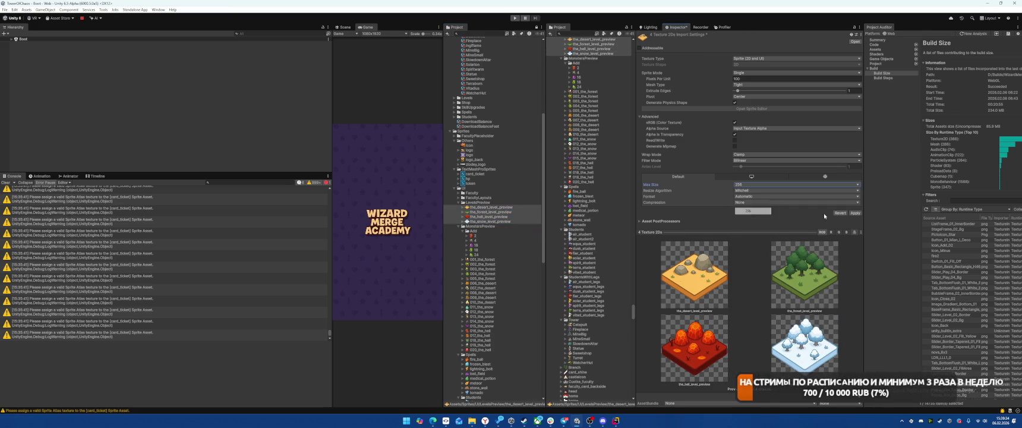
click(854, 213)
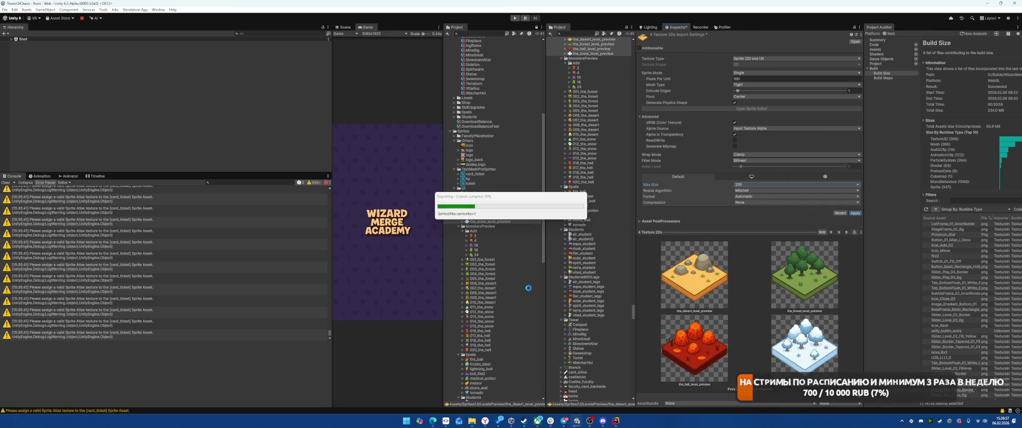
scroll(525, 284, down, 10)
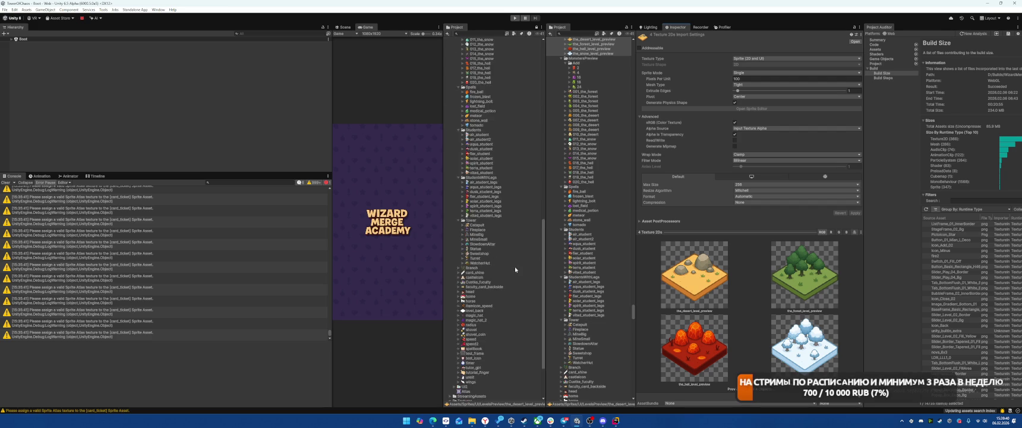
click(466, 322)
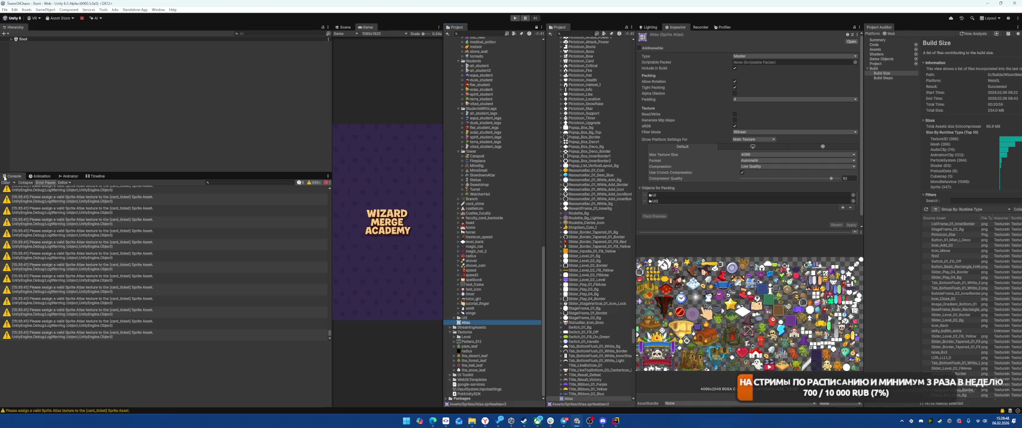
Play the game with Ctrl+P, view and close the Terraborn card on the DECK screen, then stop
key(ctrl+p)
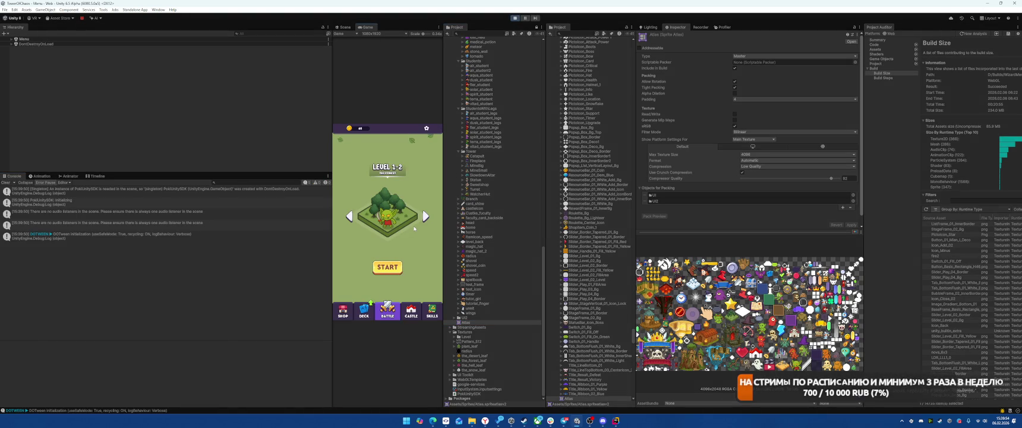
click(363, 309)
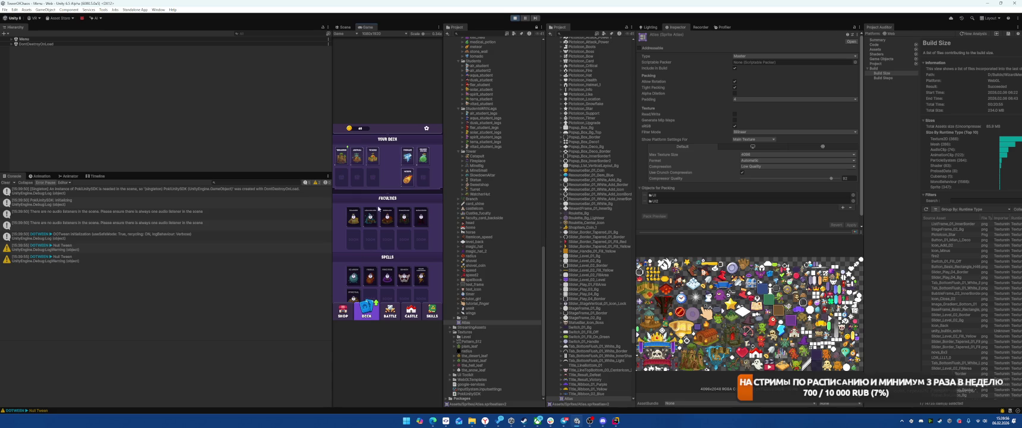
click(337, 154)
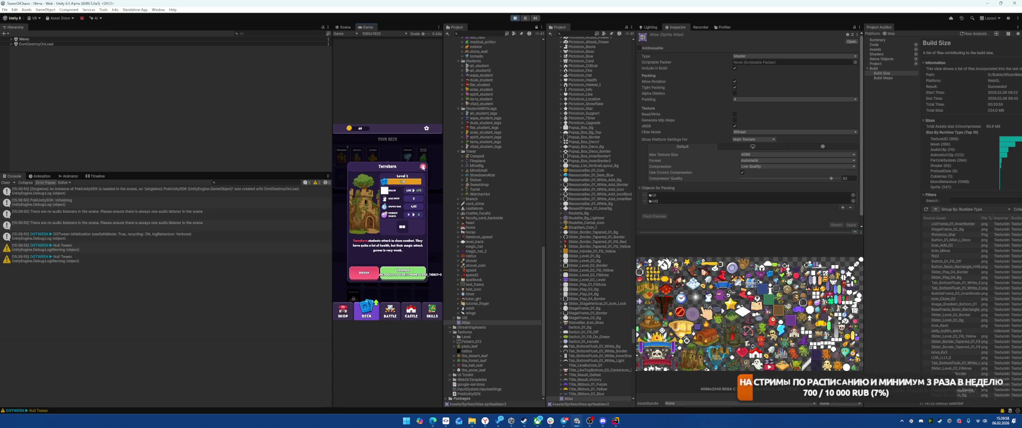
click(423, 167)
key(ctrl+p)
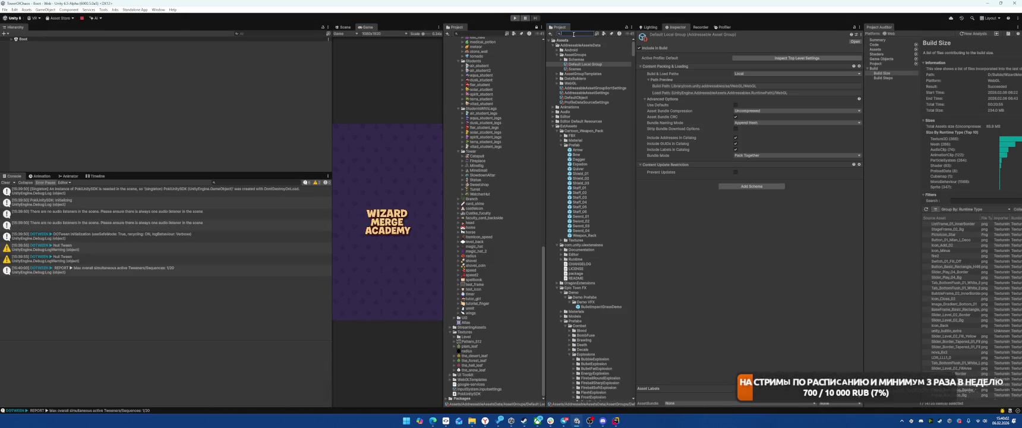
Select the Art config asset and clear the Project search to show the folder tree
click(602, 197)
text(art)
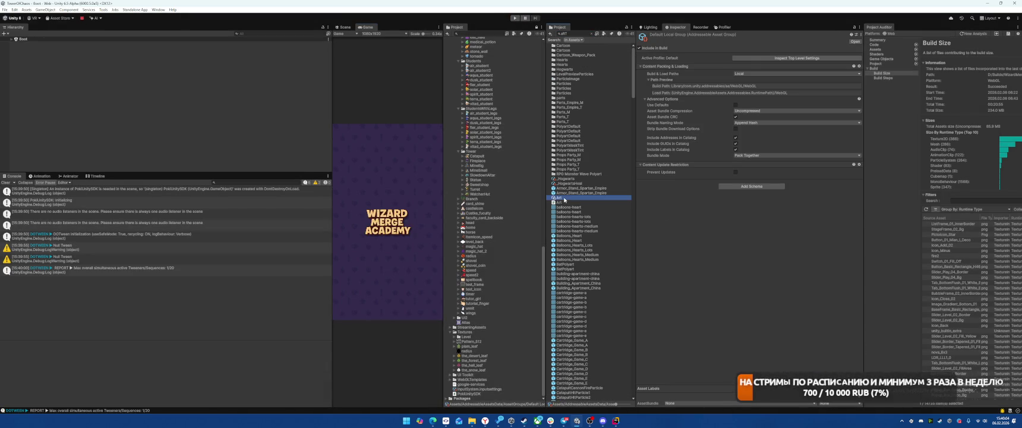
click(593, 34)
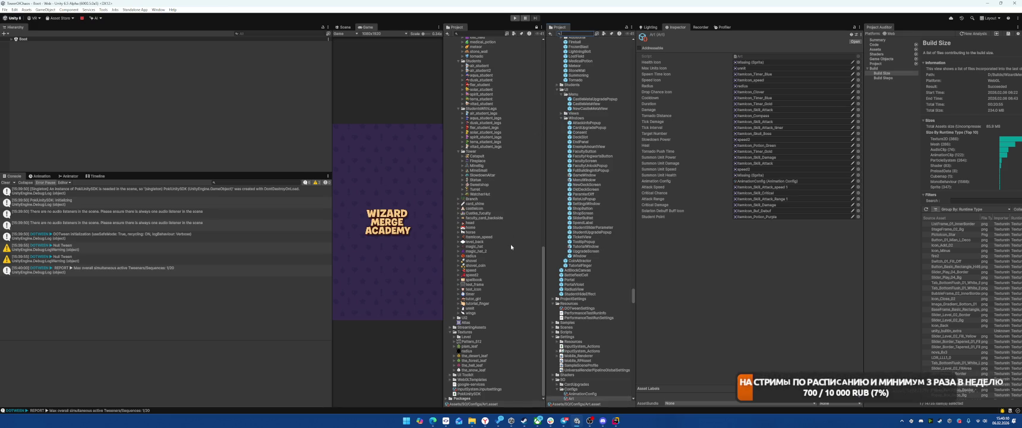
scroll(510, 247, up, 3)
scroll(511, 247, down, 3)
Drag ItemIcon_Skill_Health from UI2 onto the Summon Unit Health and Health Icon fields
click(454, 317)
scroll(469, 318, down, 5)
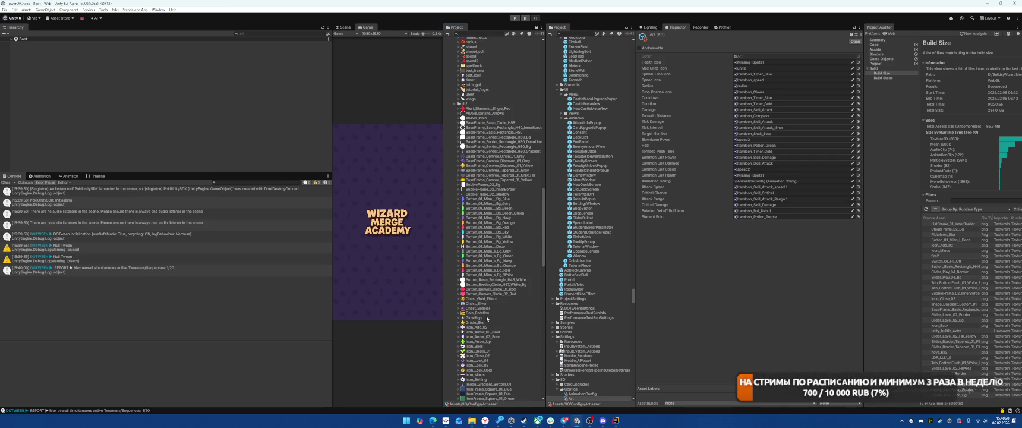
scroll(512, 313, down, 3)
scroll(512, 313, down, 5)
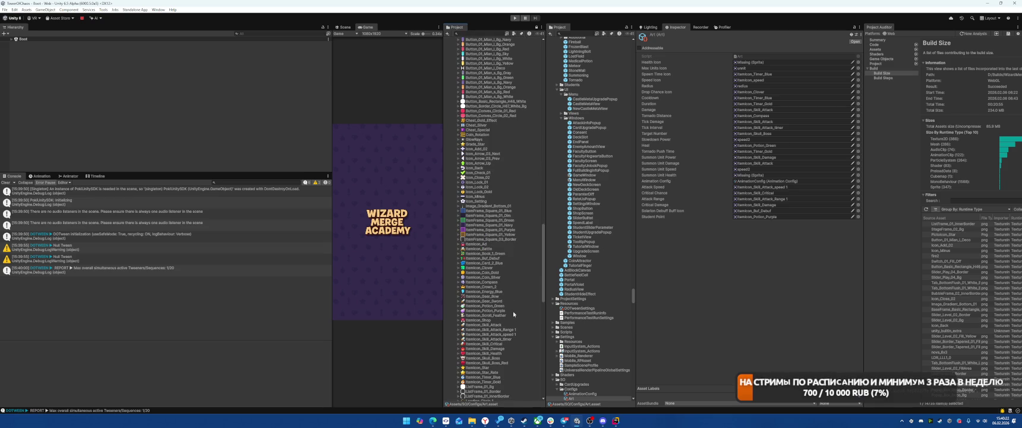
drag(479, 361, 772, 220)
drag(741, 182, 745, 175)
mouse_move(503, 355)
mouse_down()
mouse_move(748, 122)
mouse_move(748, 62)
mouse_up()
Play the game and view the Terraborn, Vitalius and Tornado card details on DECK, then stop
click(514, 19)
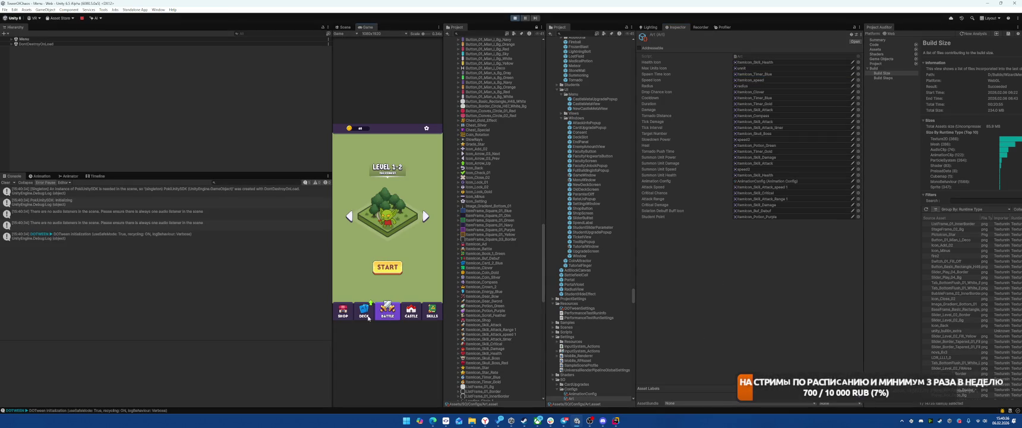
click(368, 318)
click(343, 157)
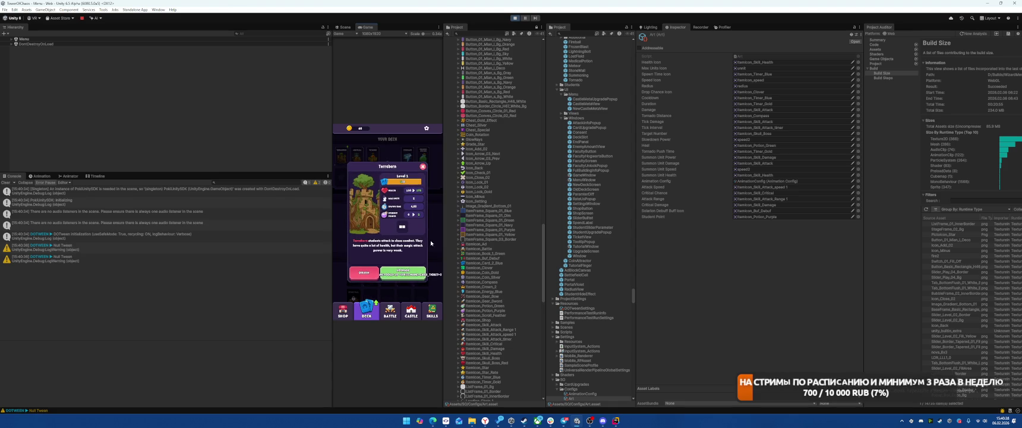
click(423, 169)
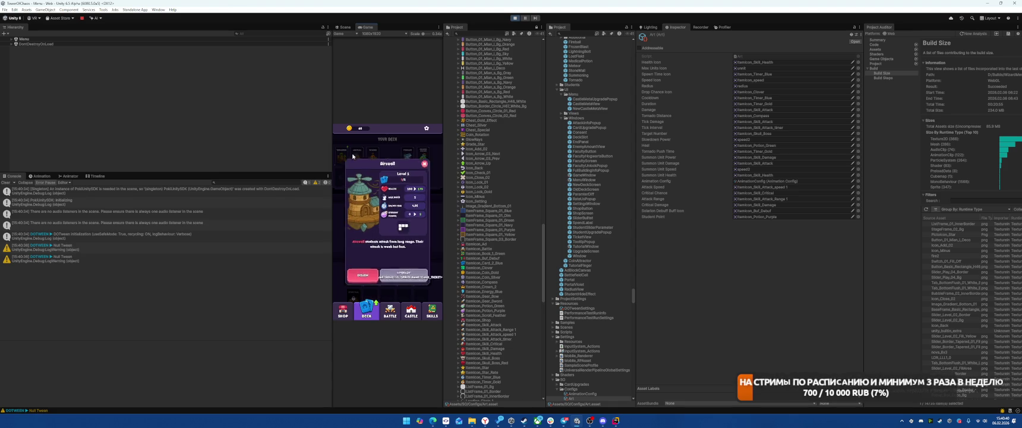
click(395, 157)
click(423, 167)
click(423, 167)
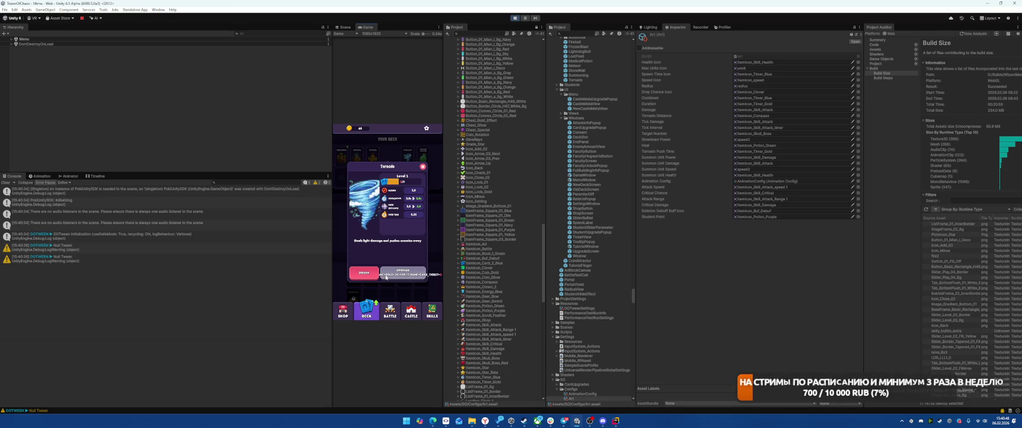
click(423, 169)
key(ctrl+p)
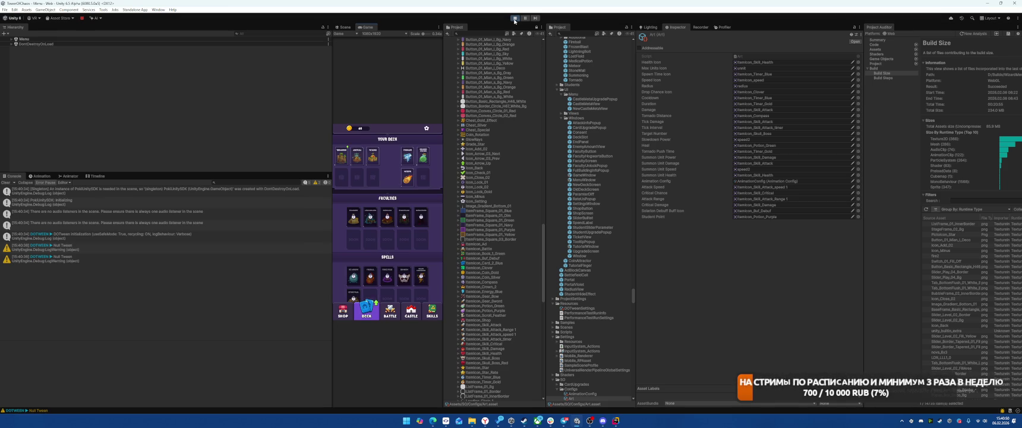
scroll(529, 242, up, 15)
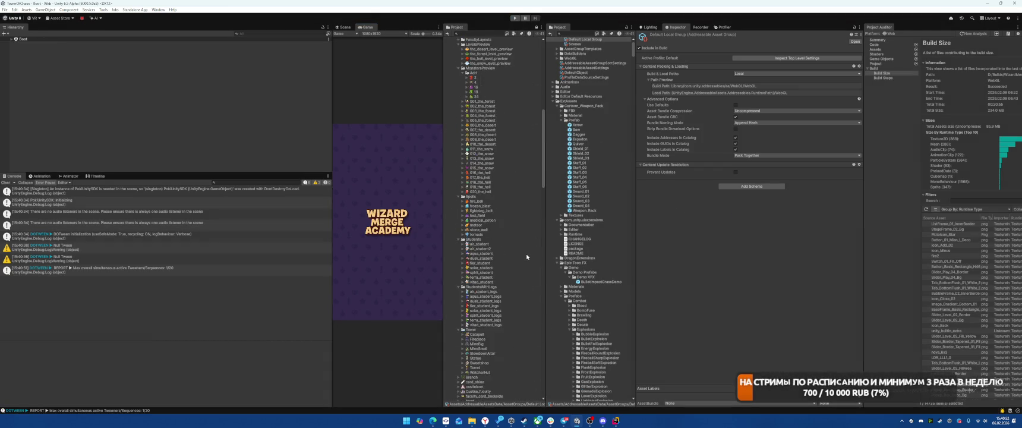
Inspect the card_ticket, token and hp sprite assets
scroll(512, 188, down, 3)
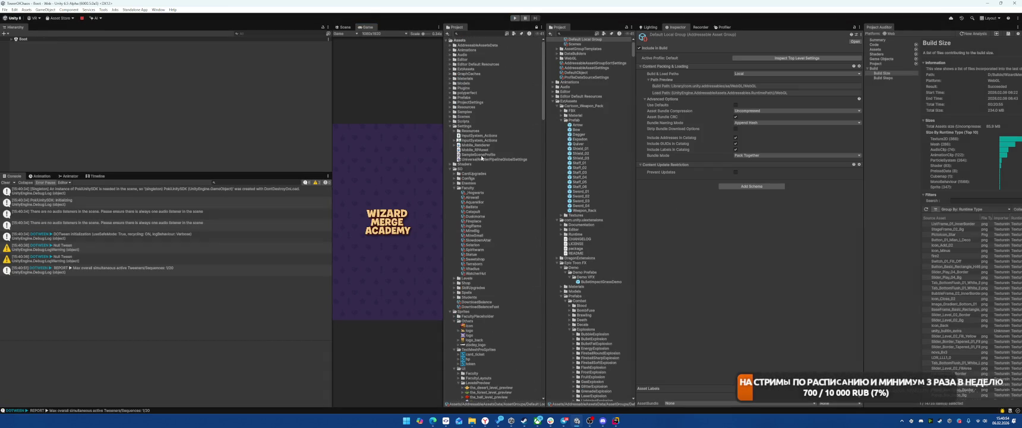
click(479, 265)
click(474, 270)
click(475, 275)
click(475, 268)
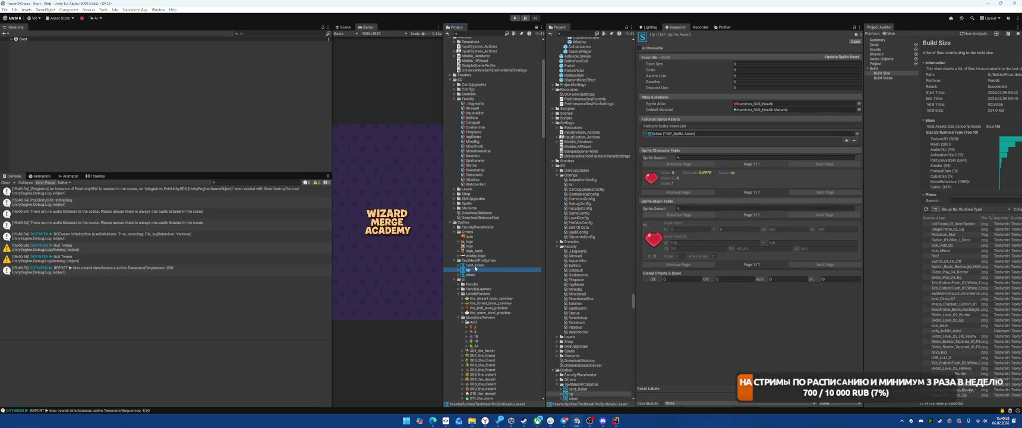
click(474, 275)
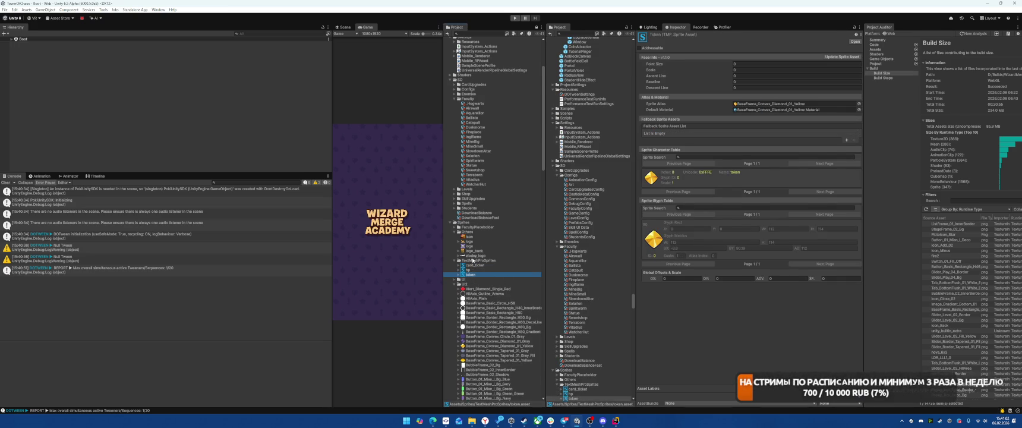
Navigate to ExtAssets > TextMesh Pro > Resources and select the TMP Settings asset
click(449, 222)
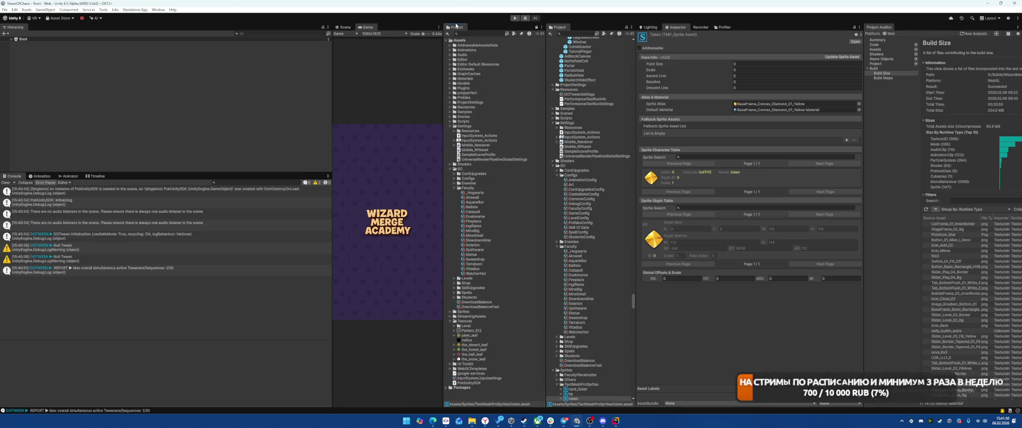
click(450, 69)
click(455, 112)
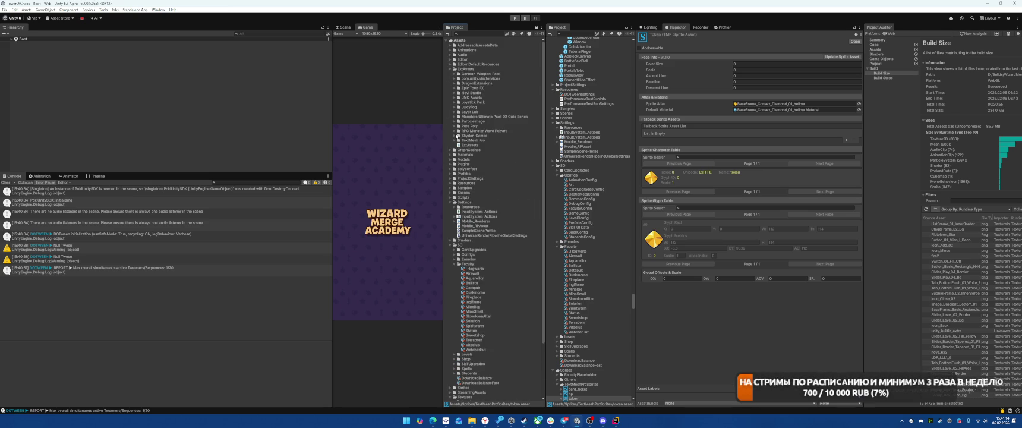
click(455, 140)
click(458, 145)
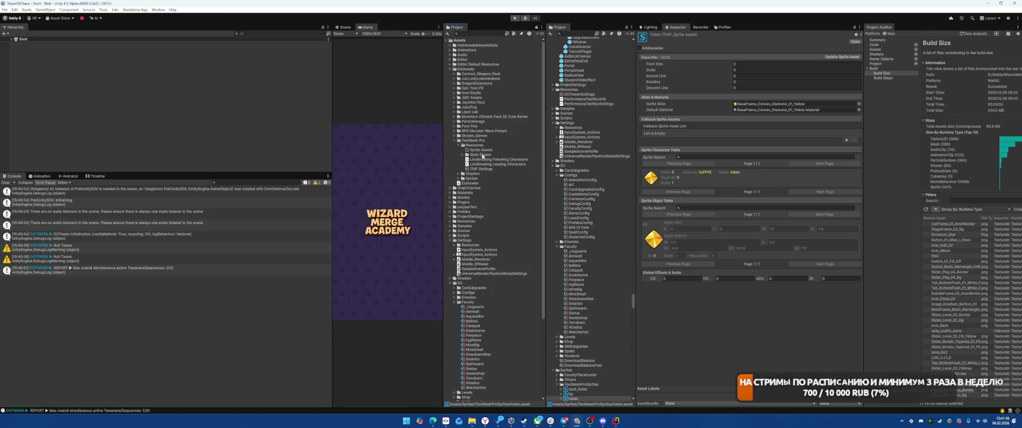
click(463, 155)
click(478, 173)
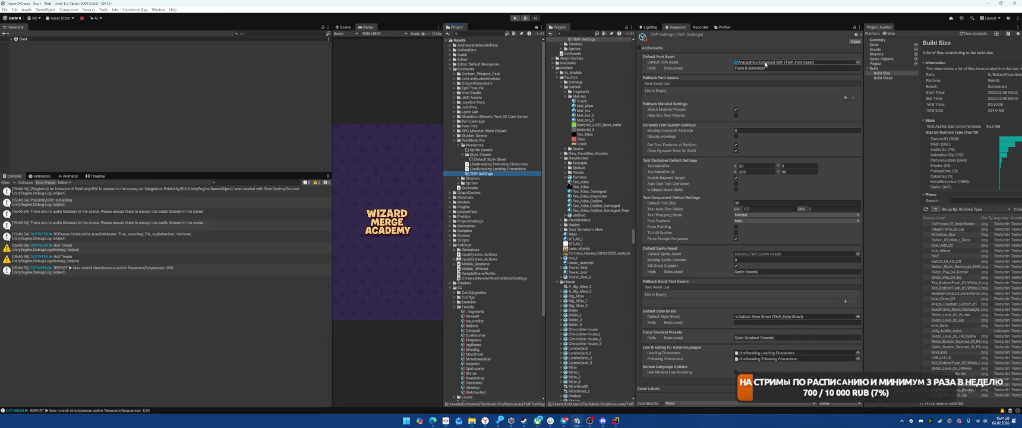
Clear the TMP default font, make token the default sprite asset, disable iOS Emoji Support, then play
click(764, 63)
key(Delete)
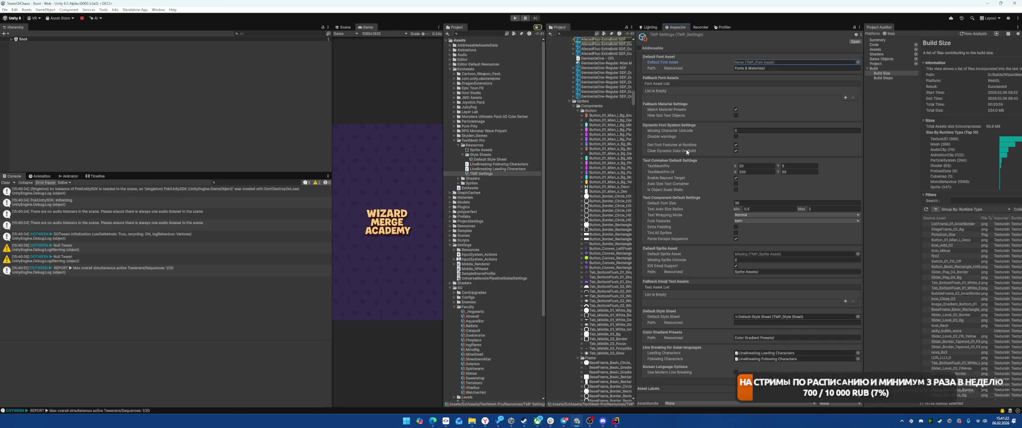
scroll(540, 224, down, 6)
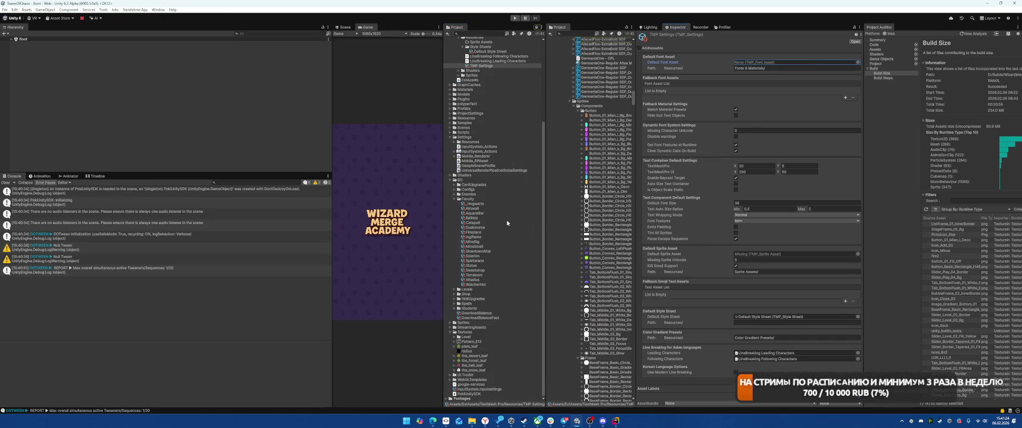
click(857, 254)
double_click(826, 140)
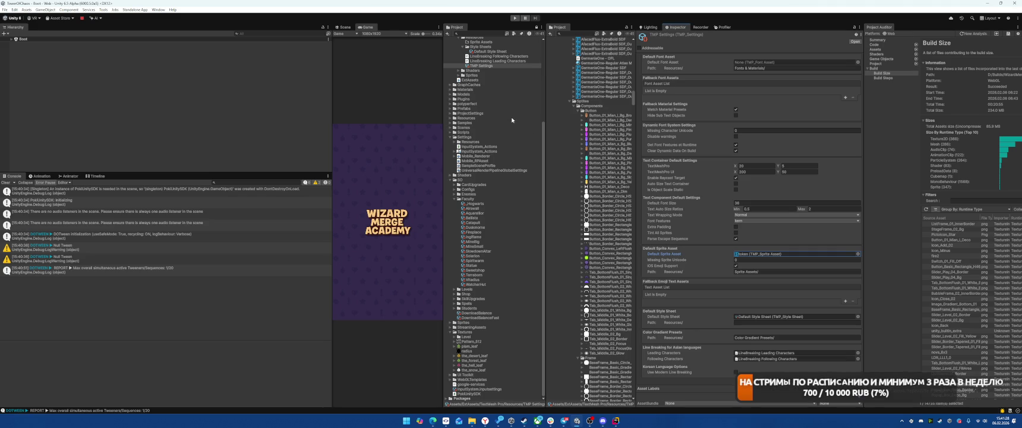
click(735, 266)
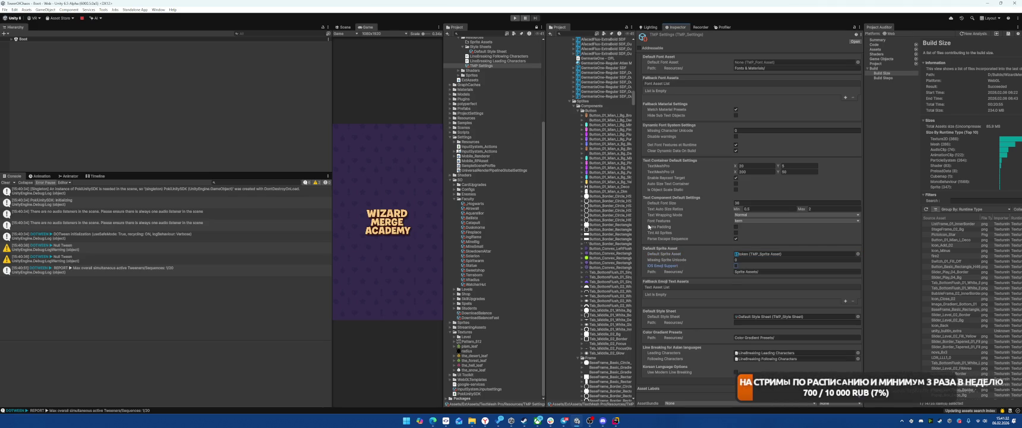
click(514, 17)
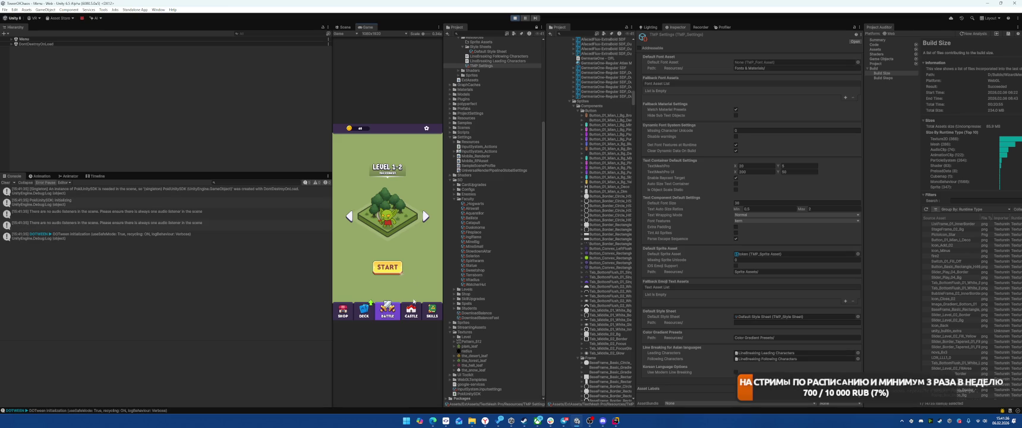
Switch to the castle screen, pause, and inspect the NullReferenceException in the Console
click(411, 308)
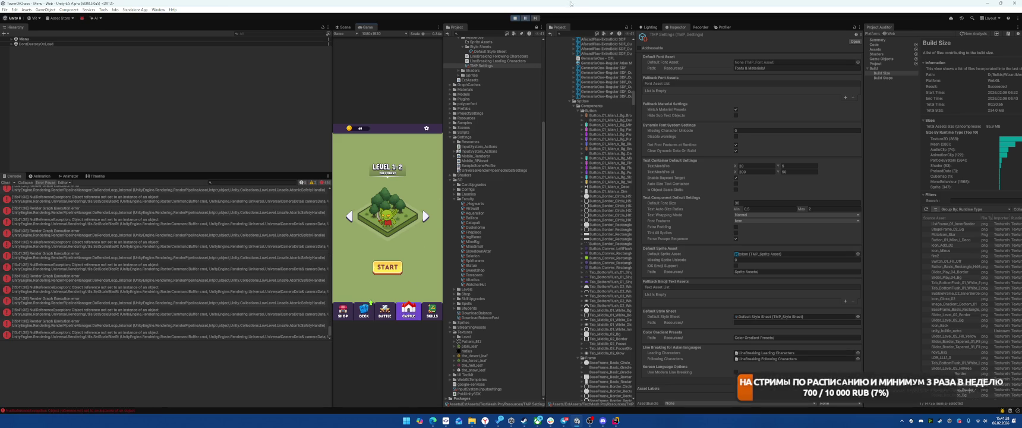
click(525, 18)
click(219, 311)
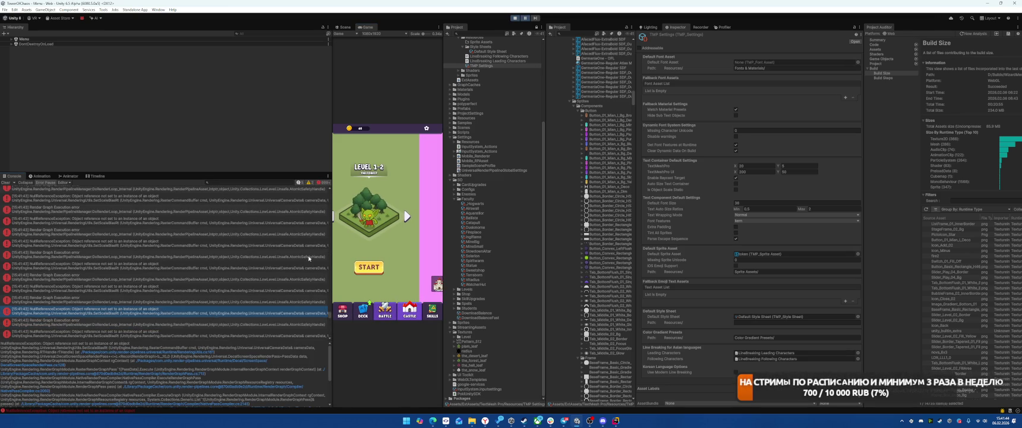
Restart play mode, swipe to DECK, view and close the Terraborn card, then stop playing
click(515, 19)
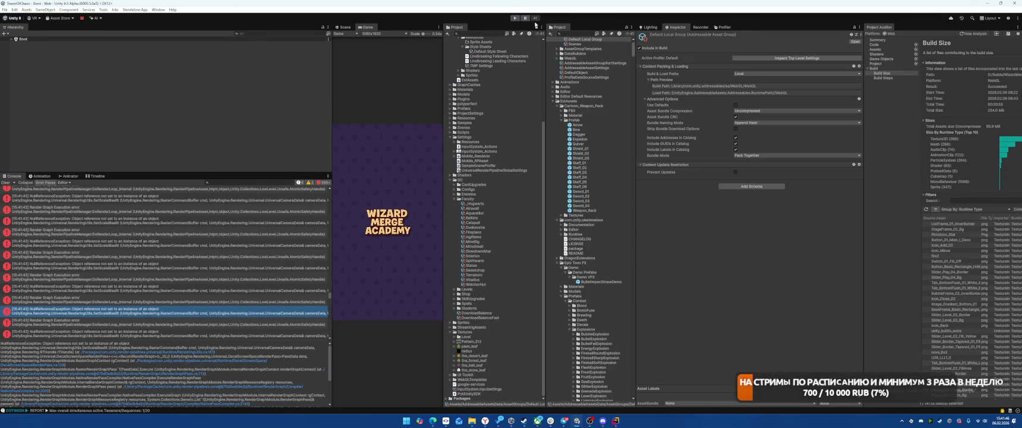
click(515, 18)
drag(374, 253, 409, 252)
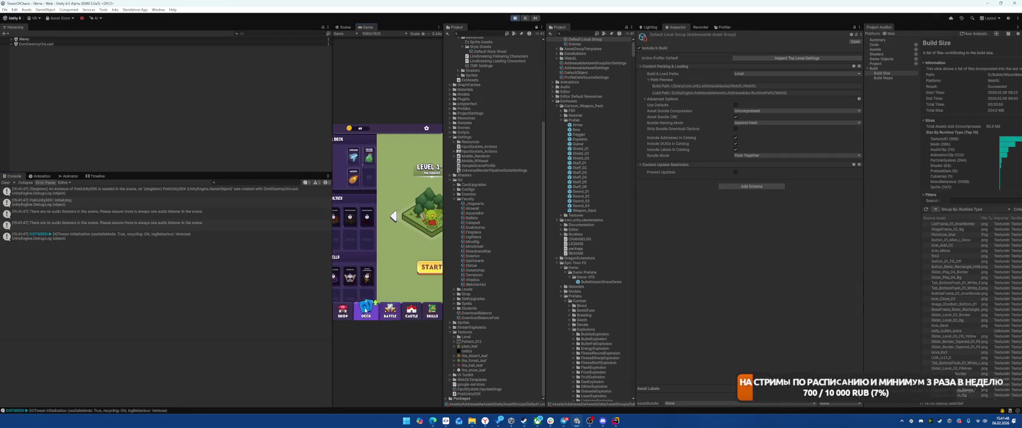
click(387, 218)
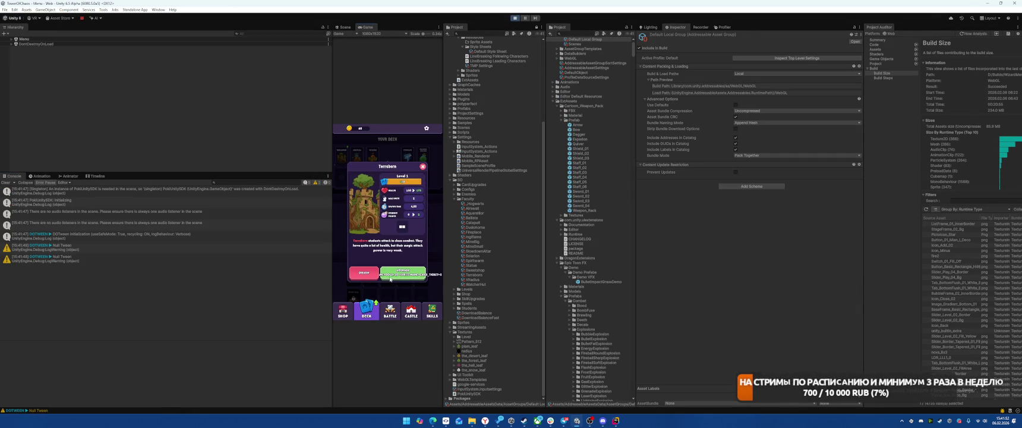
click(423, 168)
click(514, 18)
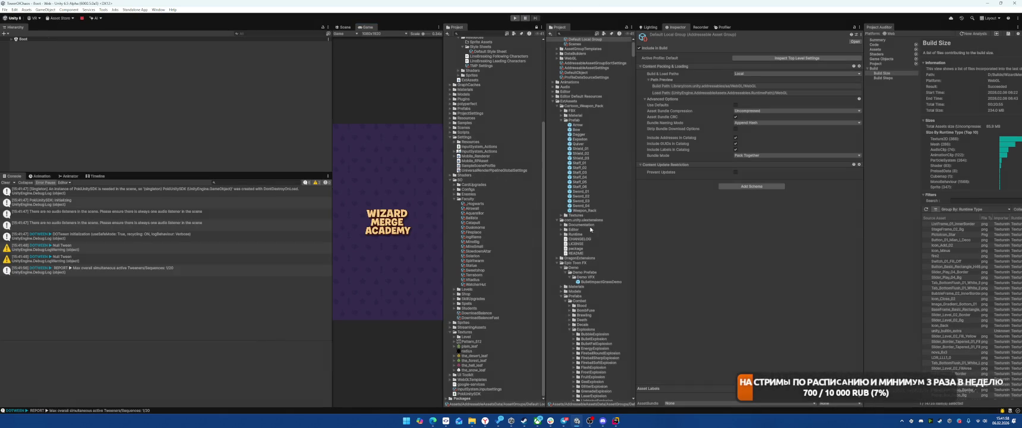
scroll(591, 234, up, 2)
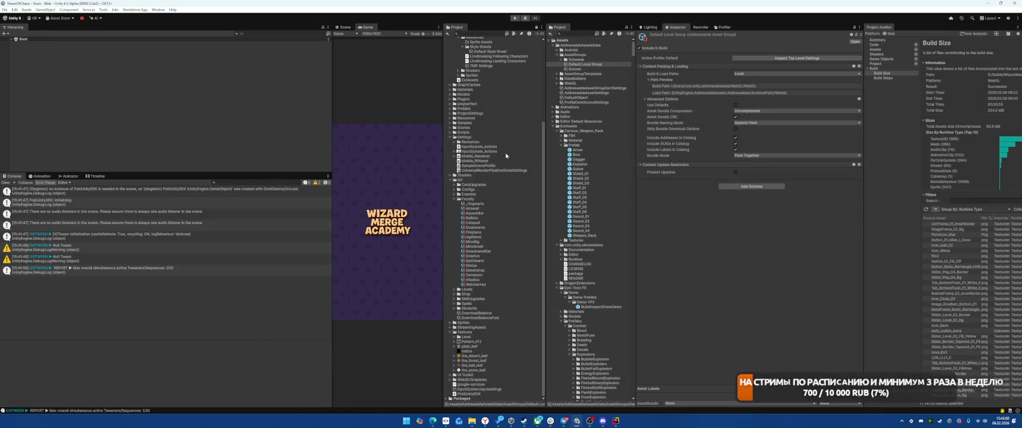
scroll(508, 196, up, 6)
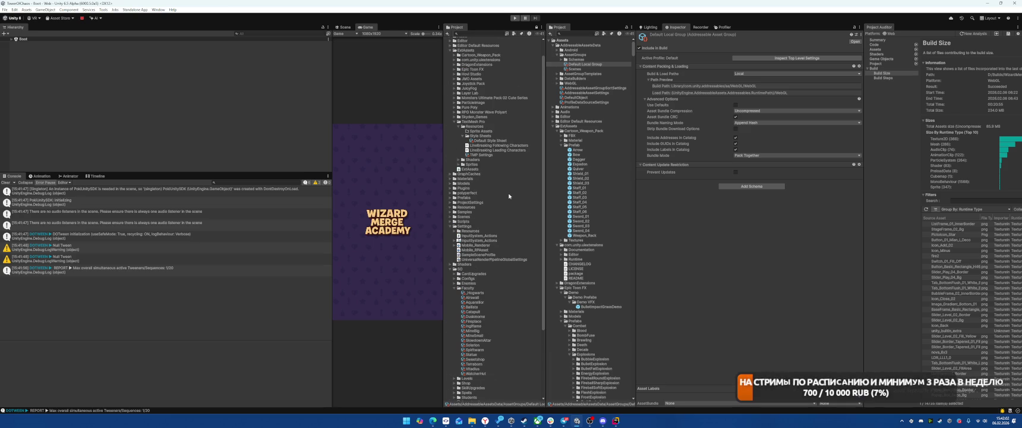
From TMP Settings, locate the default sprite asset and inspect the token, hp and card_ticket sprite assets
click(494, 155)
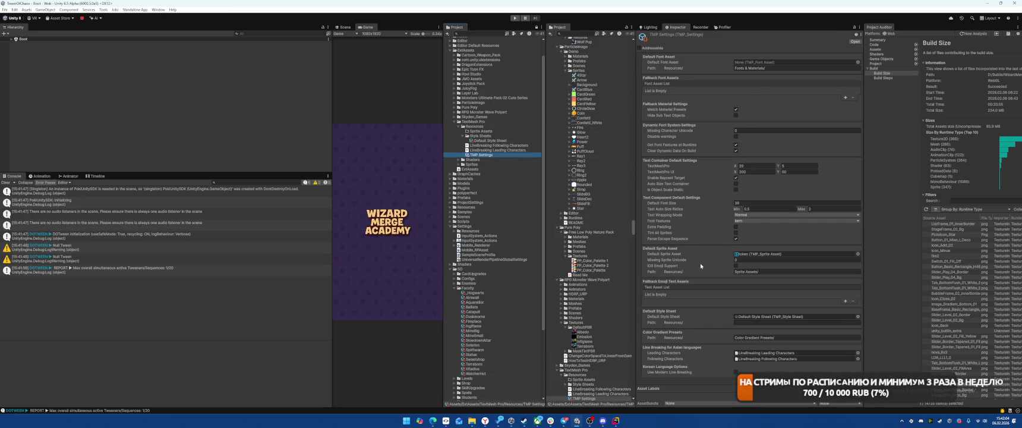
click(737, 255)
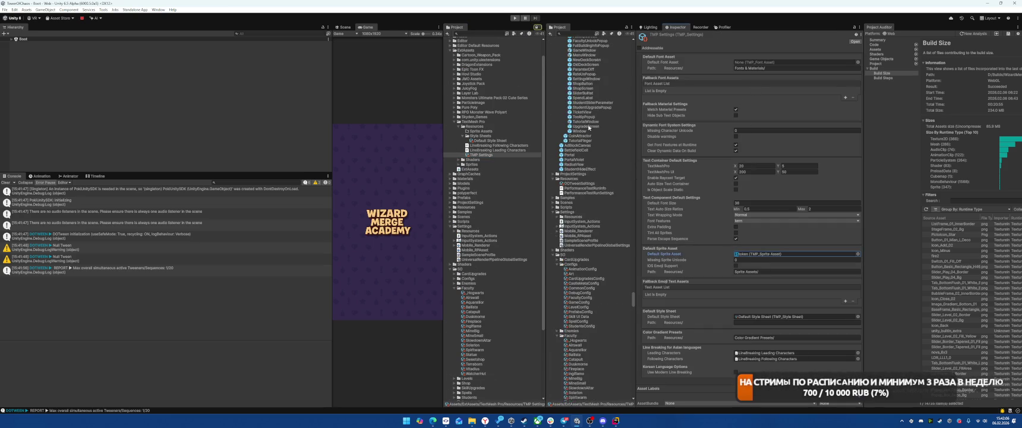
click(574, 309)
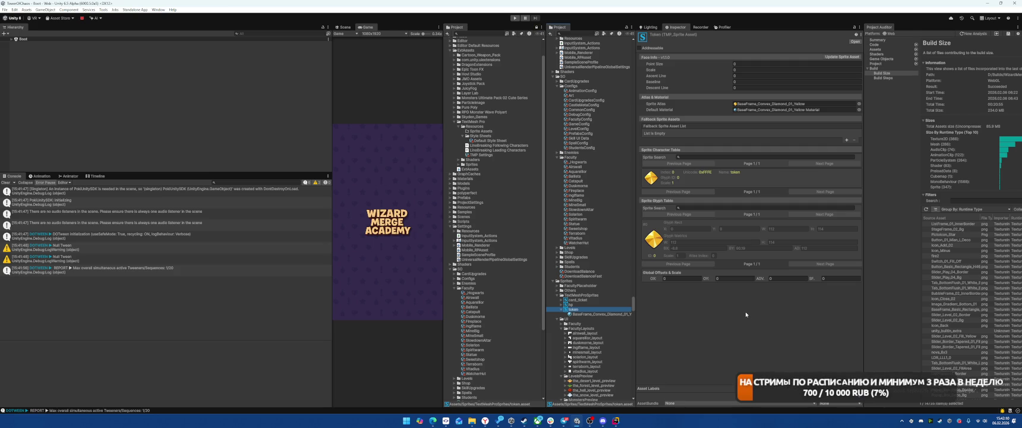
click(603, 304)
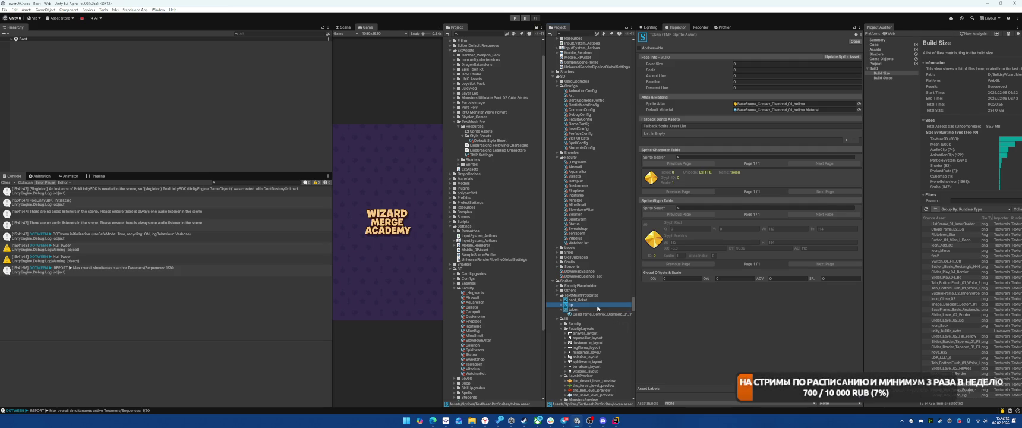
click(600, 299)
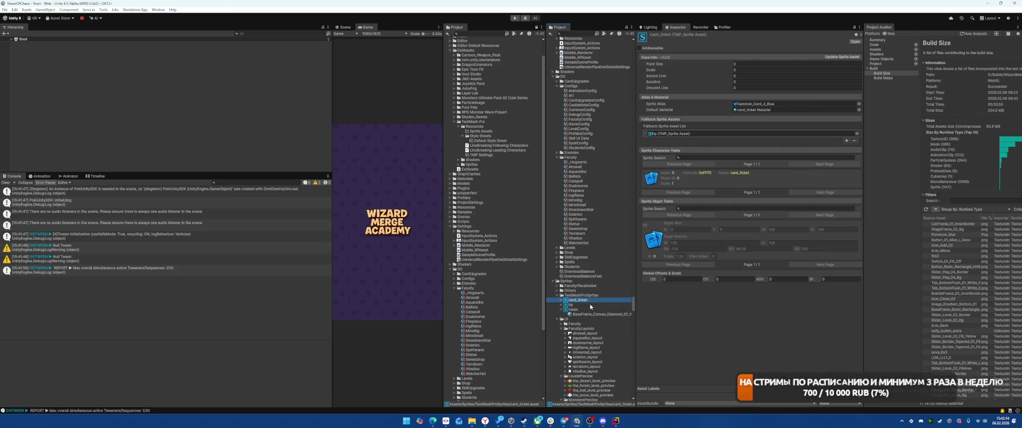
click(590, 304)
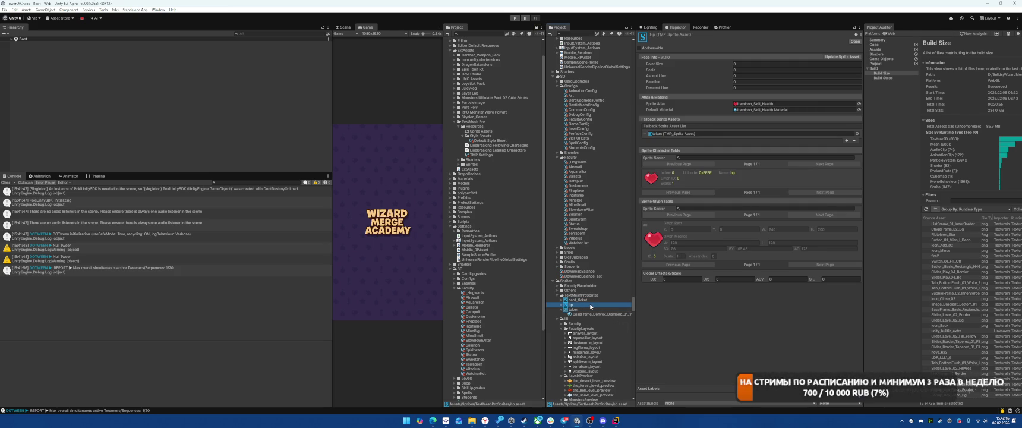
Return to TMP Settings and bring up the Default Sprite Asset choices
click(485, 153)
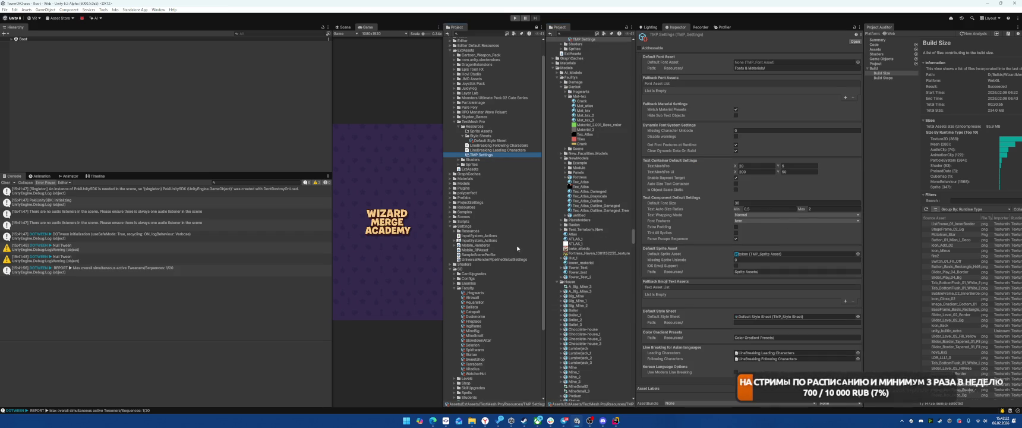
scroll(515, 255, up, 2)
scroll(514, 255, down, 6)
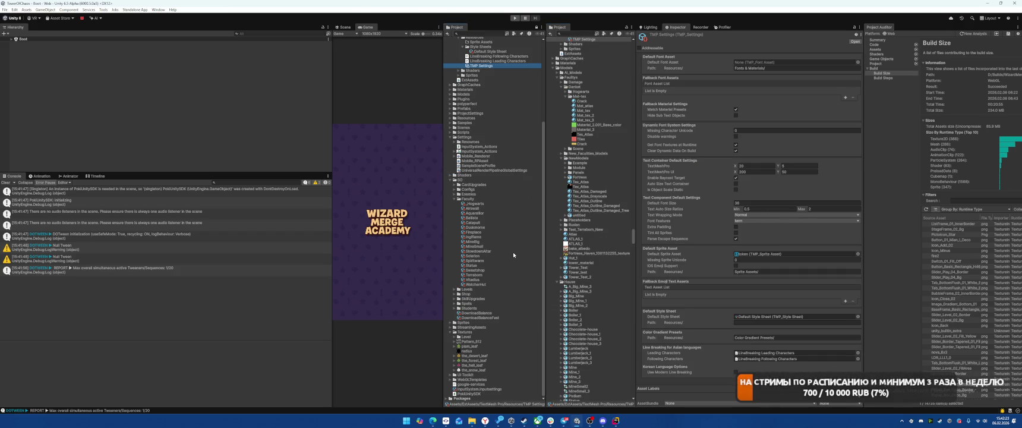
click(857, 254)
Make card_ticket the default sprite asset and play-test the CASTLE page
double_click(763, 140)
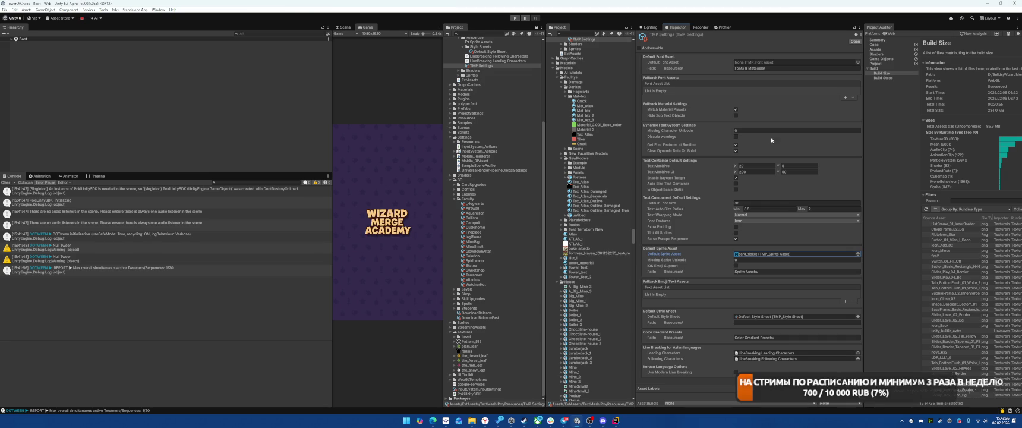
click(514, 18)
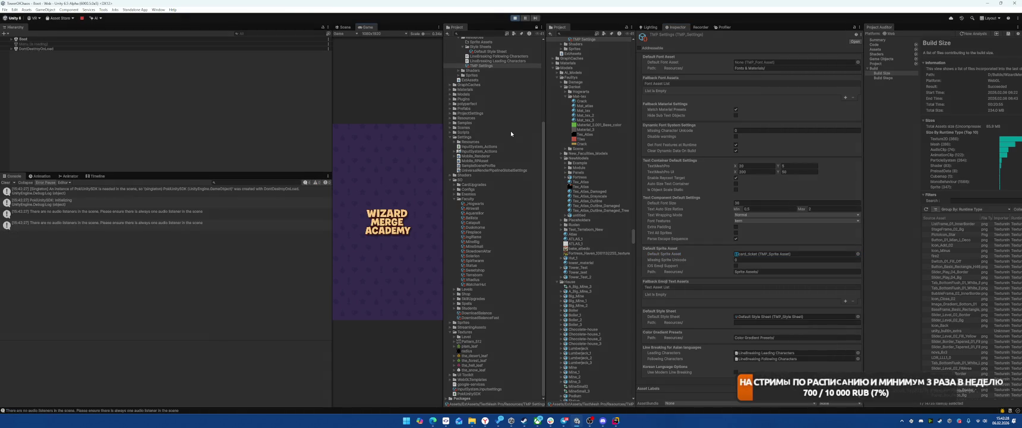
click(420, 304)
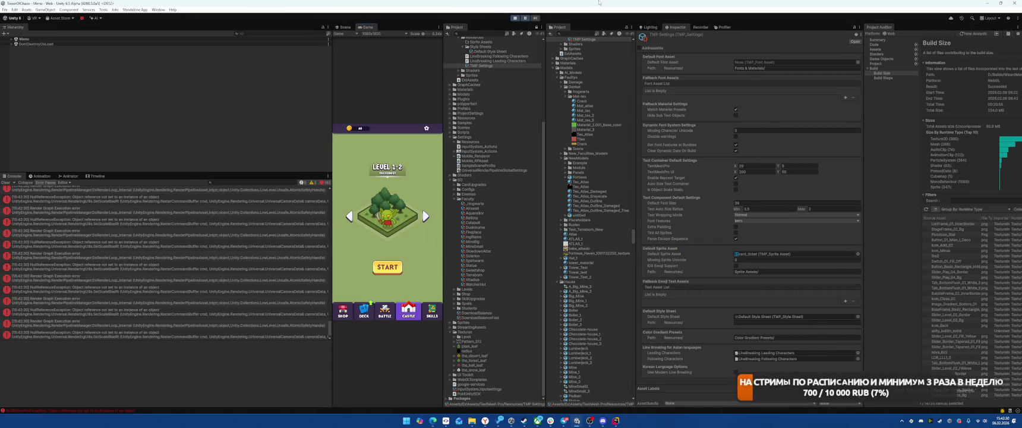
Restart play mode, open and close the Vitadius card popup on the DECK page, then stop
key(ctrl+p)
key(ctrl+p)
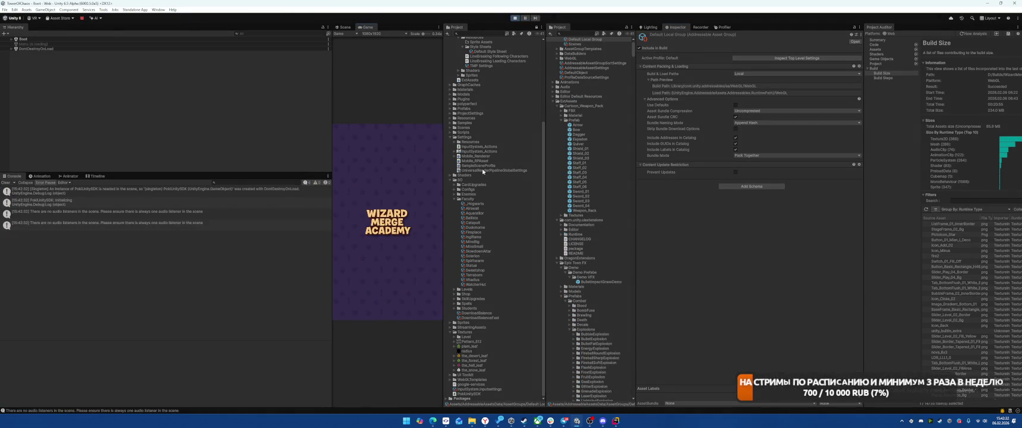
click(364, 309)
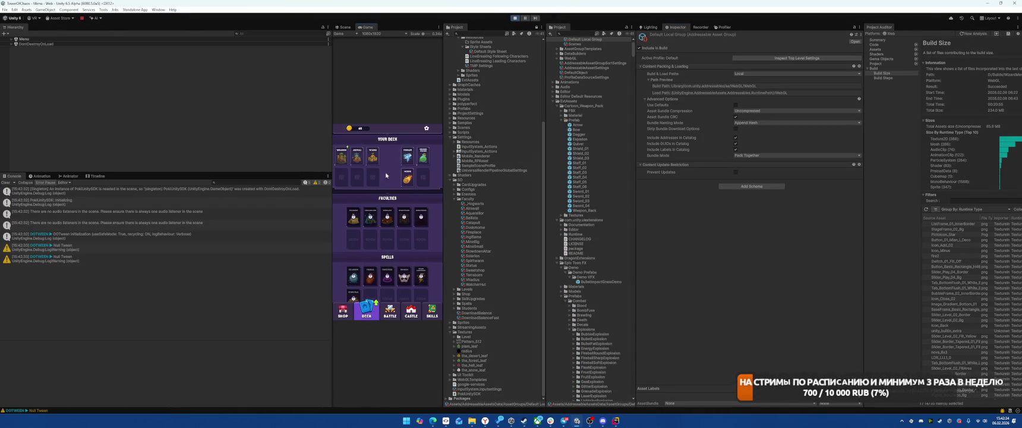
click(372, 156)
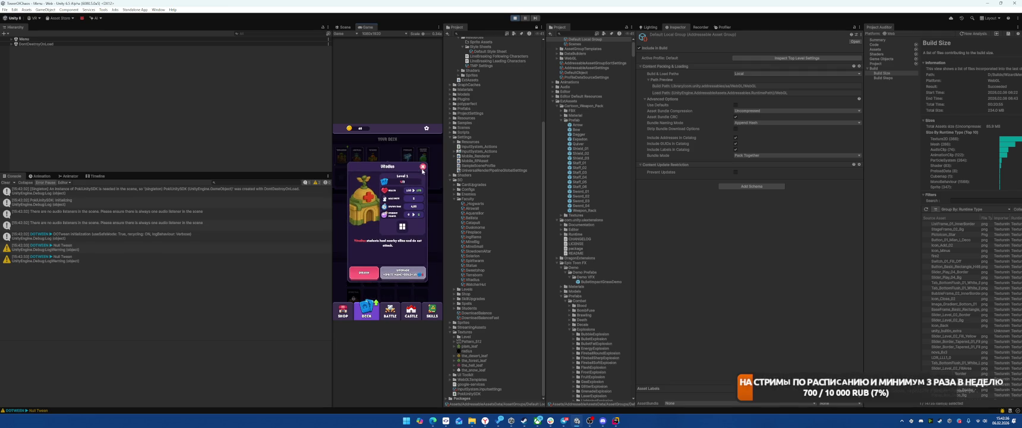
click(422, 169)
key(ctrl+p)
key(ctrl+p)
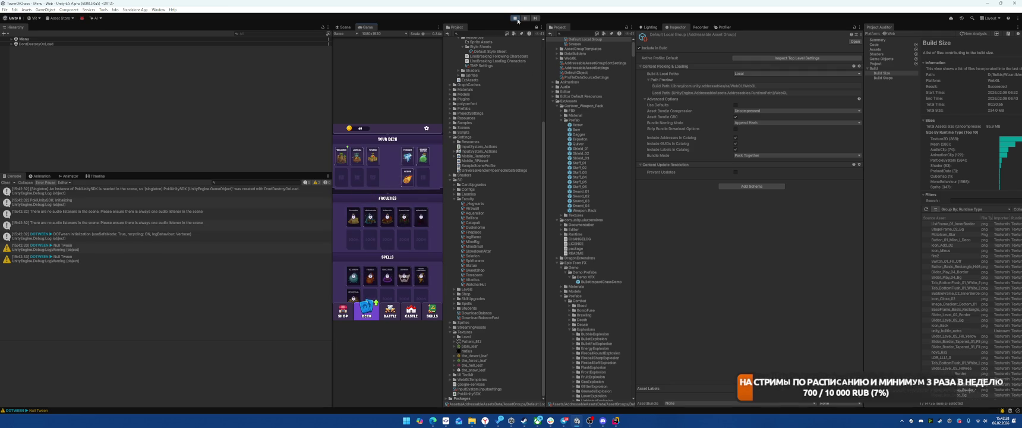
scroll(508, 194, down, 5)
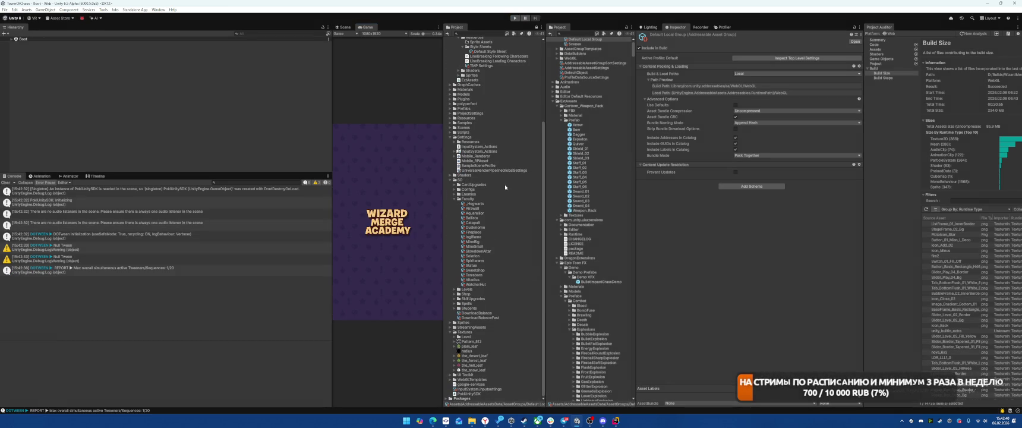
Collapse Faculty and ExtAssets, expand Sprites, and inspect the hp, token and card_ticket sprite assets
click(453, 200)
scroll(510, 229, up, 2)
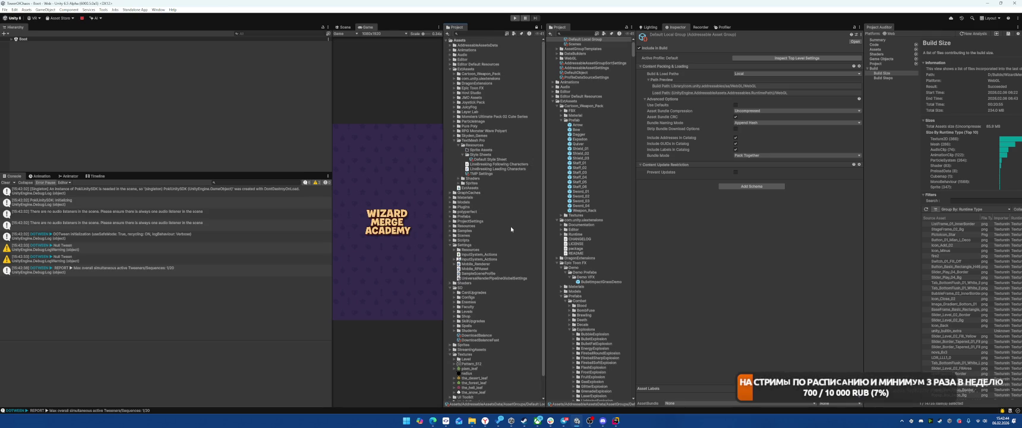
click(449, 69)
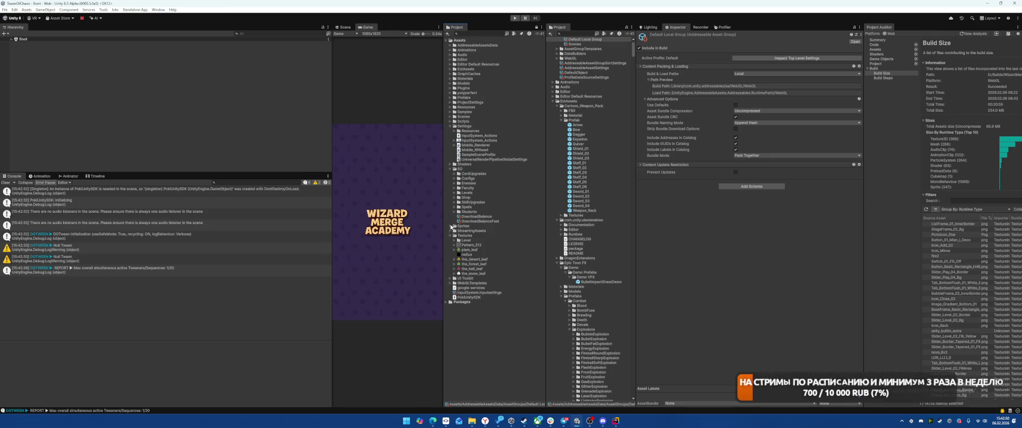
click(452, 226)
click(523, 272)
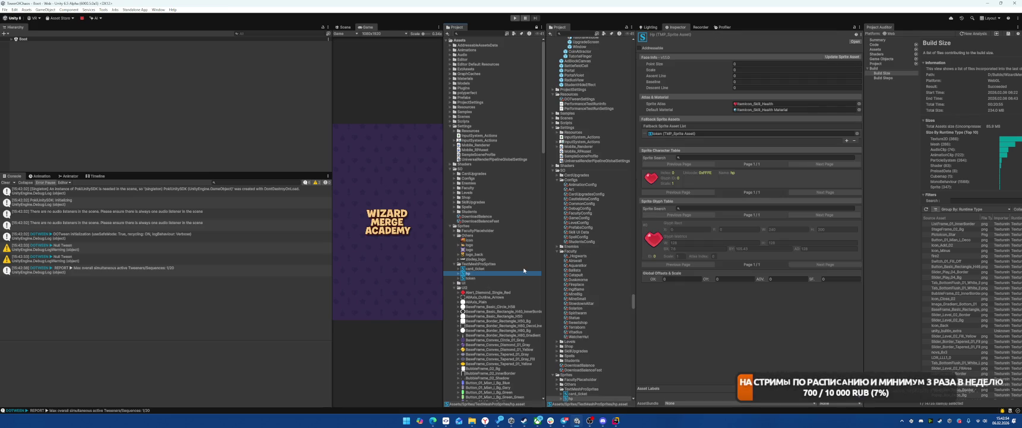
key(Down)
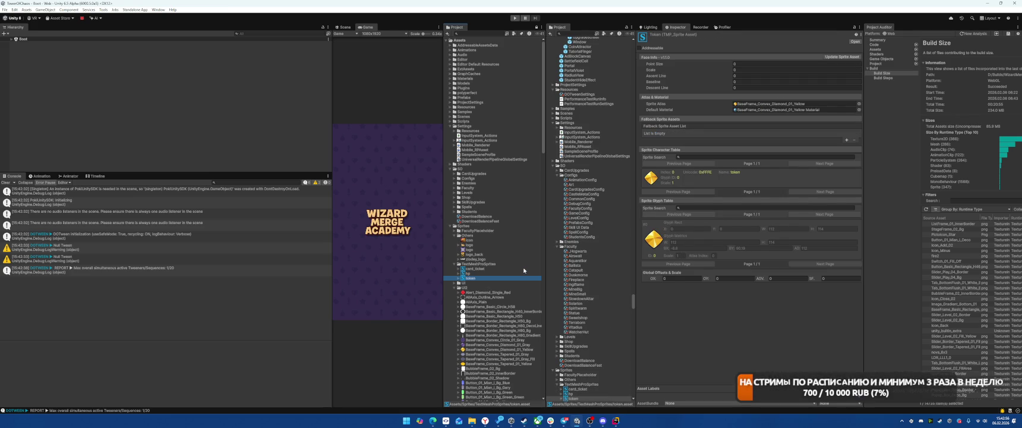
click(523, 269)
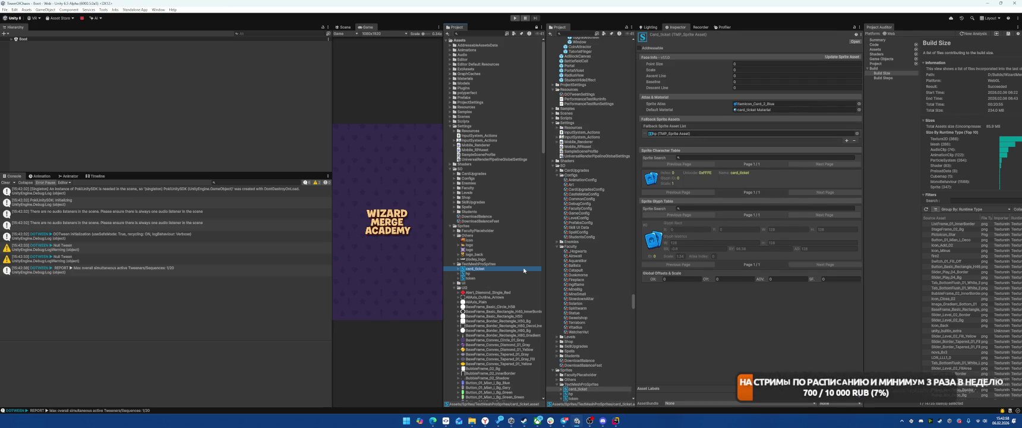
key(Down)
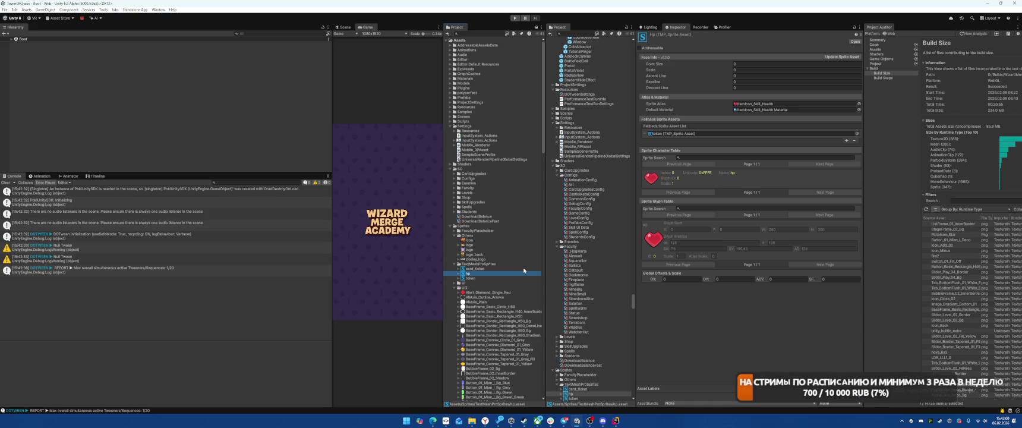
key(Down)
Duplicate the token sprite asset as 'gold', then open token
key(ctrl+d)
key(F2)
text(G)
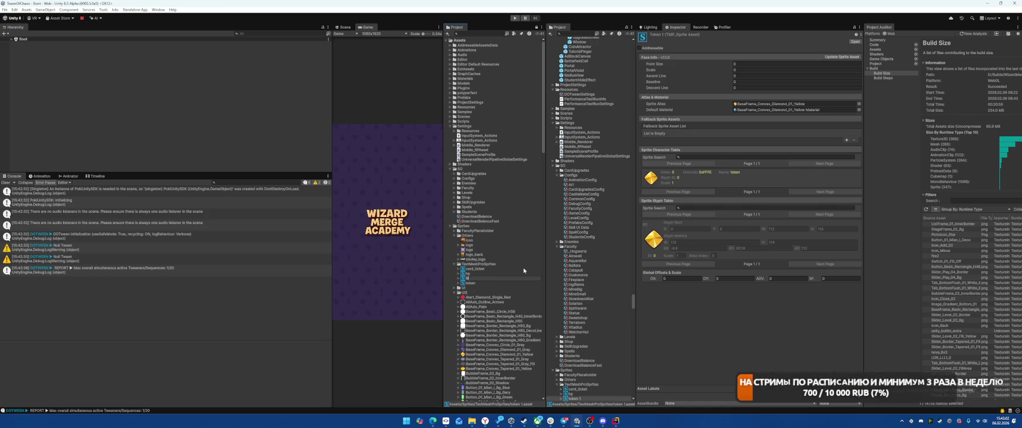
text(old)
key(Return)
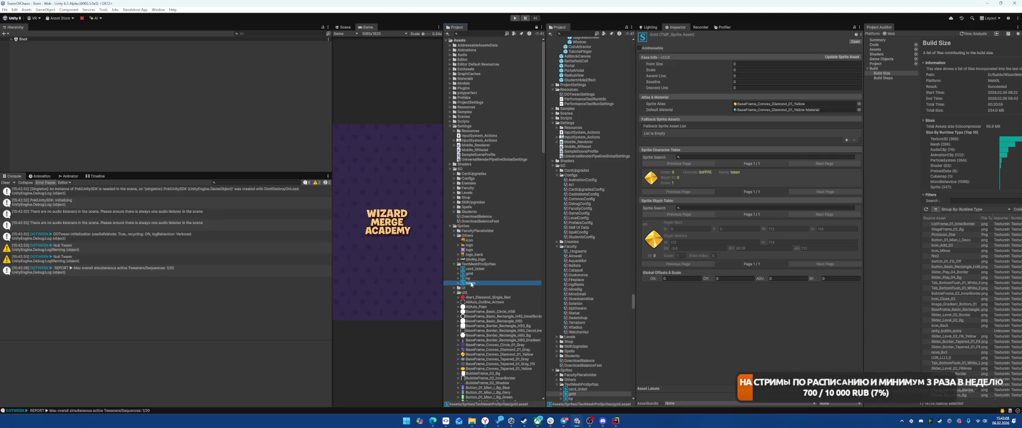
click(471, 284)
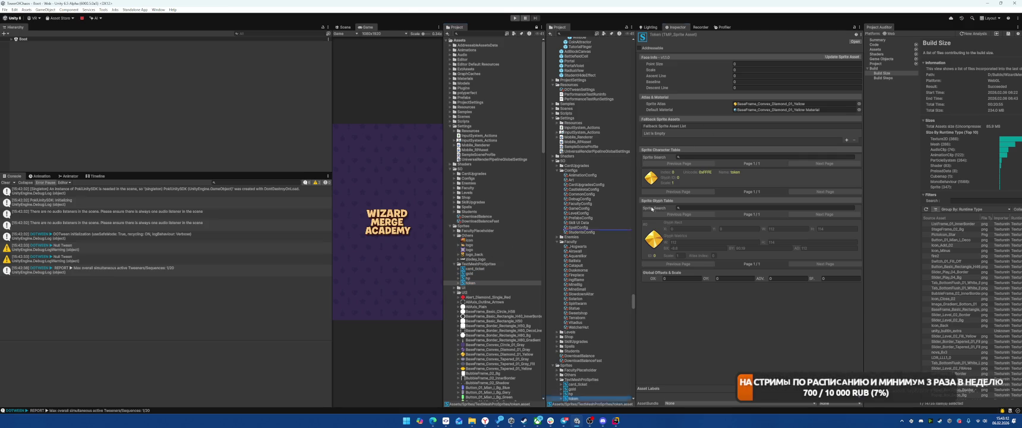
Add gold to token's Fallback Sprite Asset List, then rename gold's sprite character to 'gold'
click(846, 139)
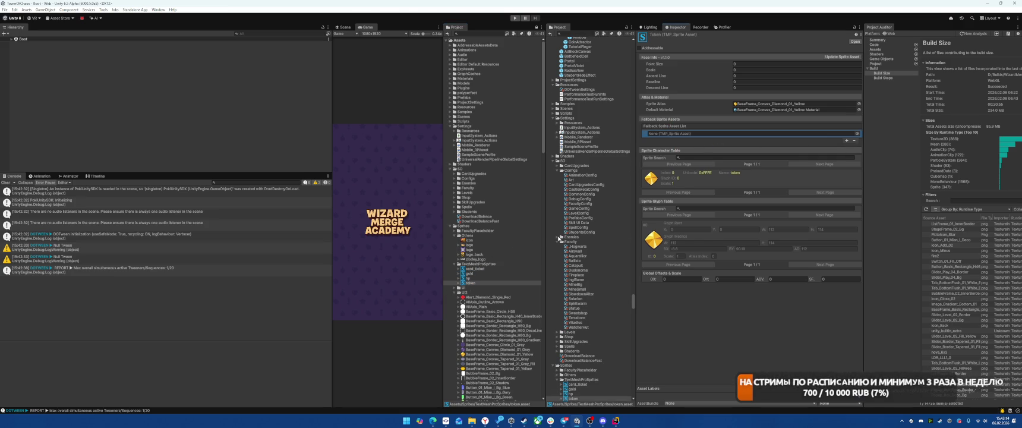
mouse_move(470, 273)
mouse_down()
mouse_move(683, 142)
mouse_move(748, 133)
mouse_up()
click(469, 273)
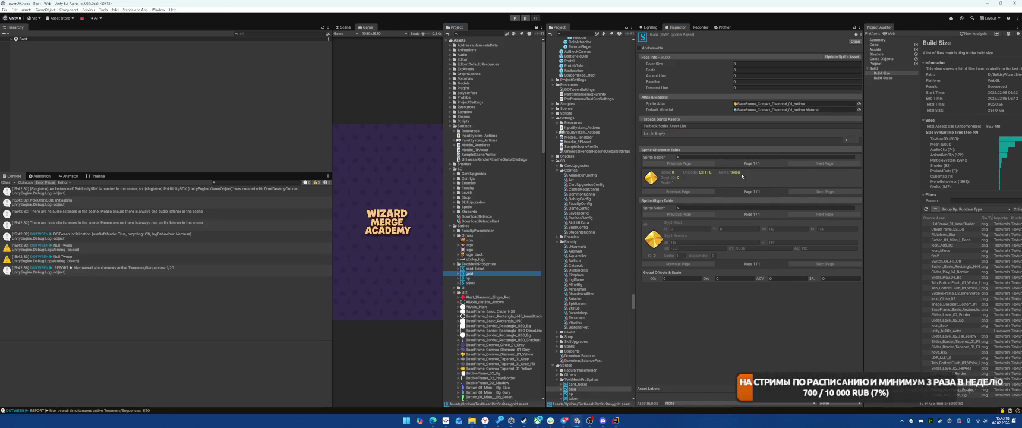
click(744, 177)
text(gold)
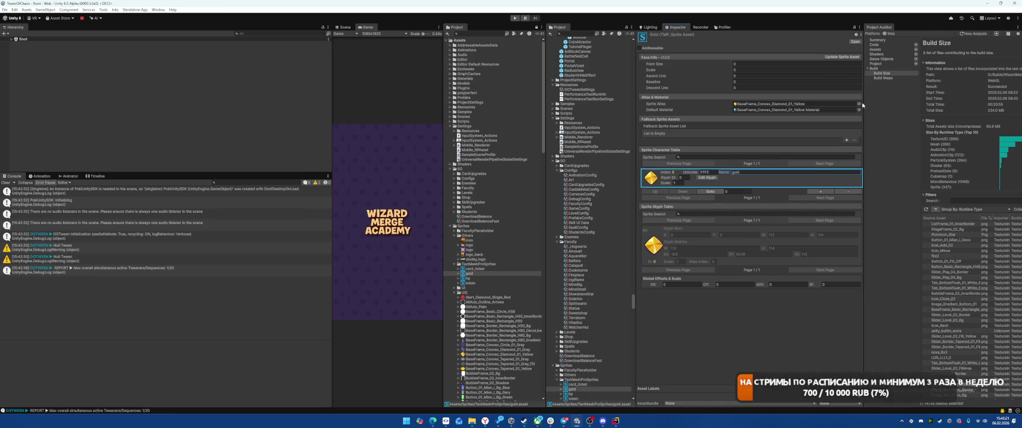
Set the gold sprite asset's atlas to the ItemIcon_Coin_Gold texture
click(858, 103)
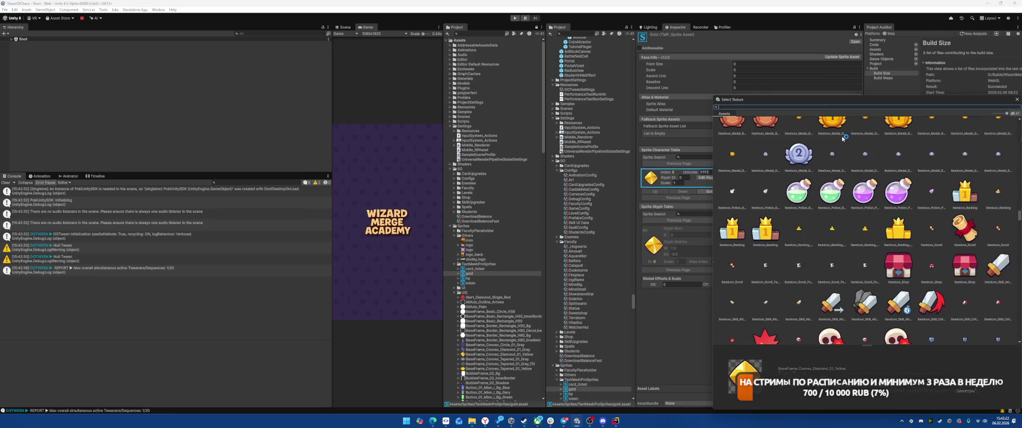
key(Return)
scroll(492, 266, down, 10)
scroll(492, 266, down, 10)
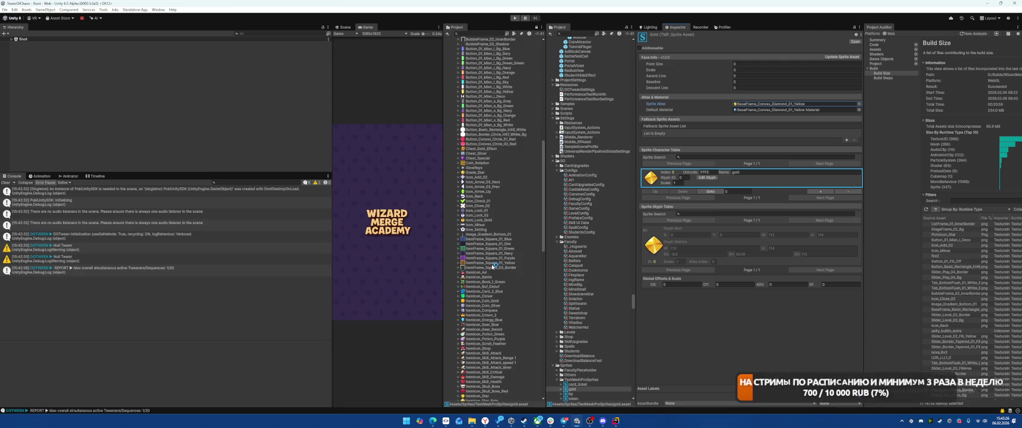
drag(484, 213, 776, 105)
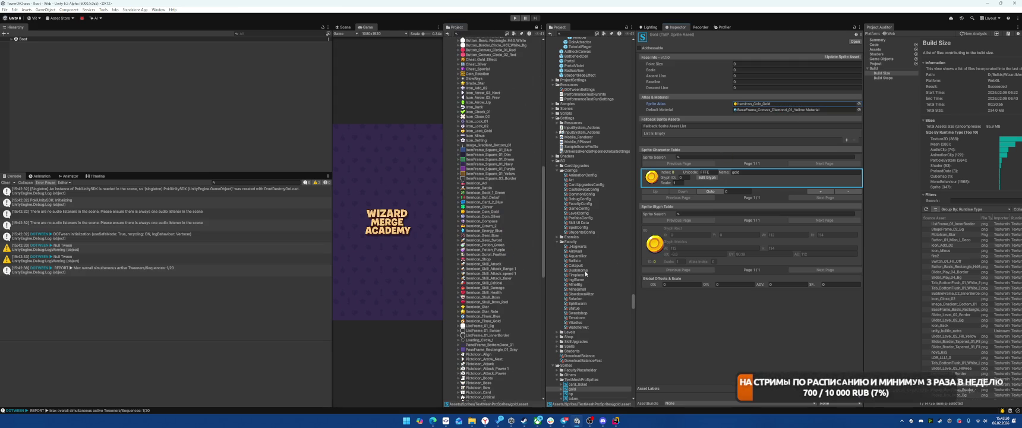
click(481, 211)
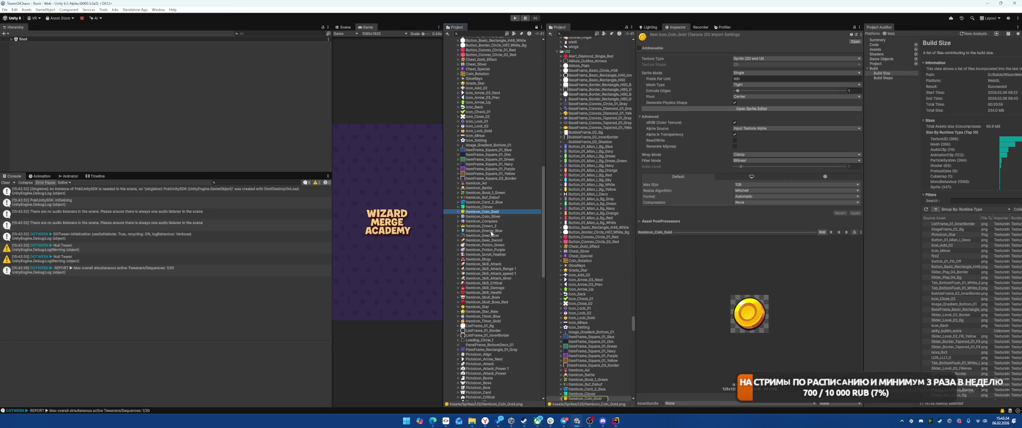
scroll(490, 234, up, 15)
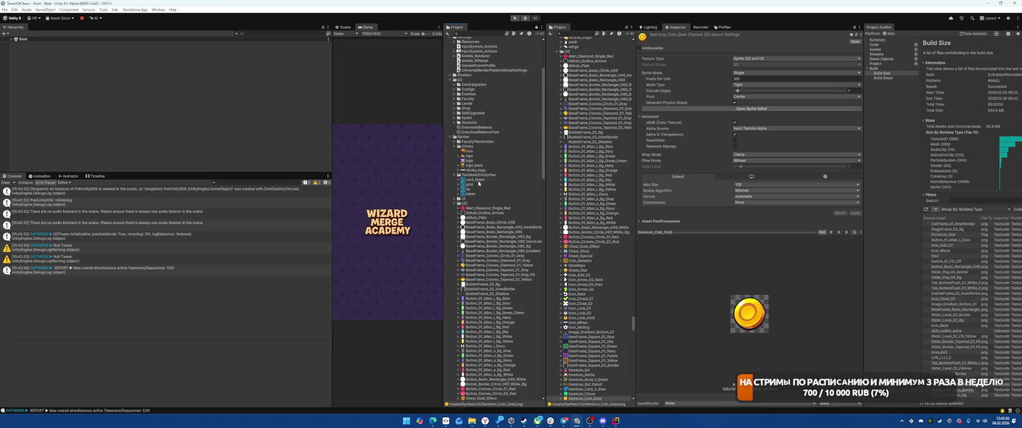
click(479, 183)
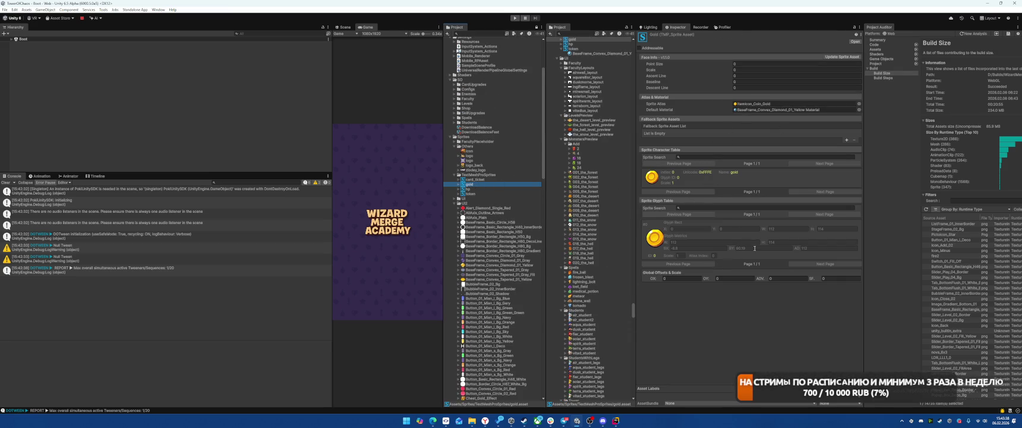
Set the gold glyph rect width and height to 128
click(788, 229)
text(128)
click(827, 228)
text(128)
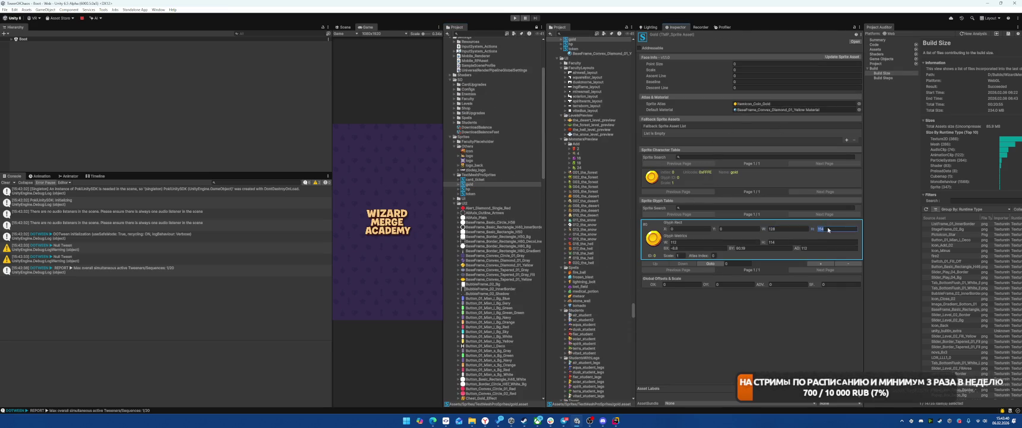
click(799, 353)
Play the game and check the Tornado and Terraborn card details on the Deck screen, then view the Scene
click(515, 18)
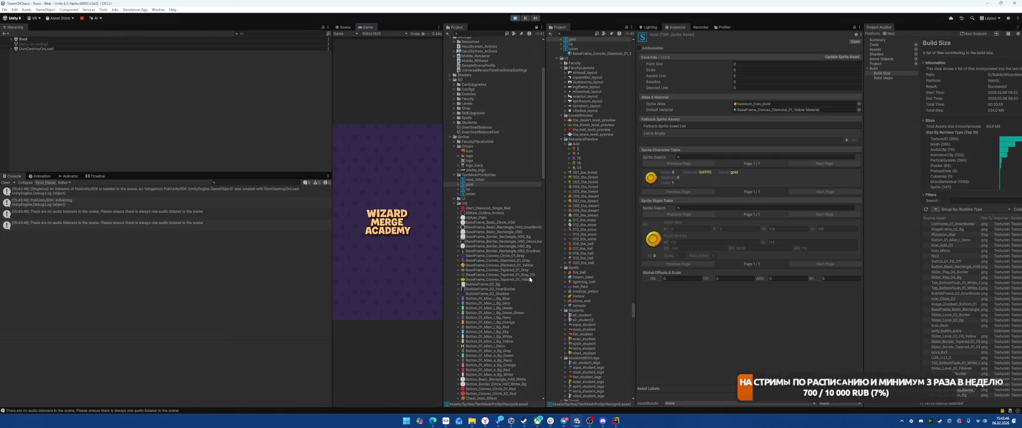
click(365, 313)
click(432, 282)
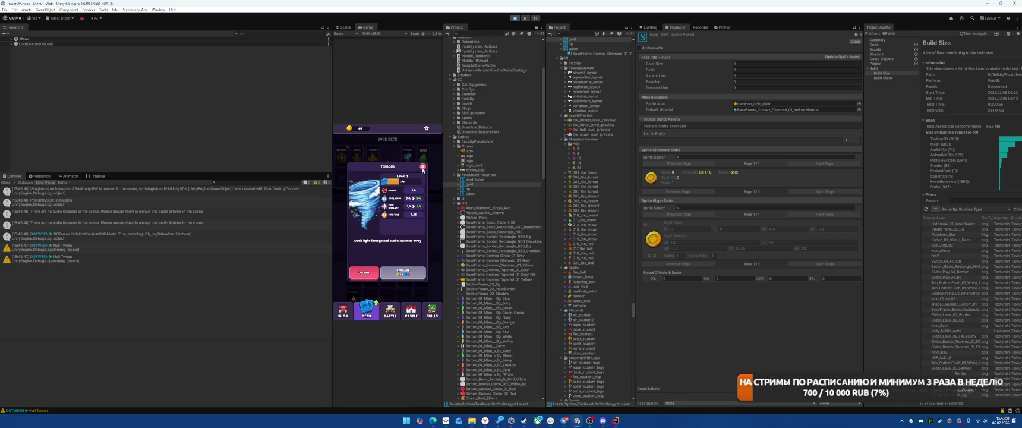
click(422, 168)
click(422, 169)
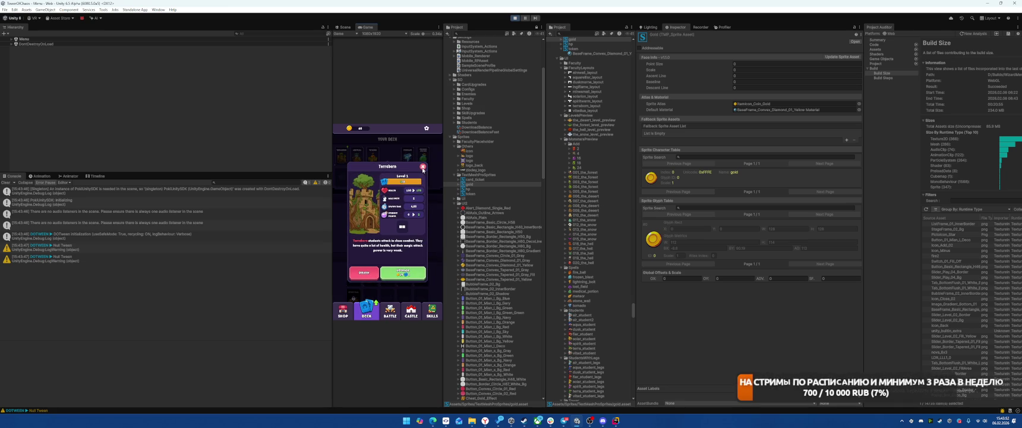
click(422, 168)
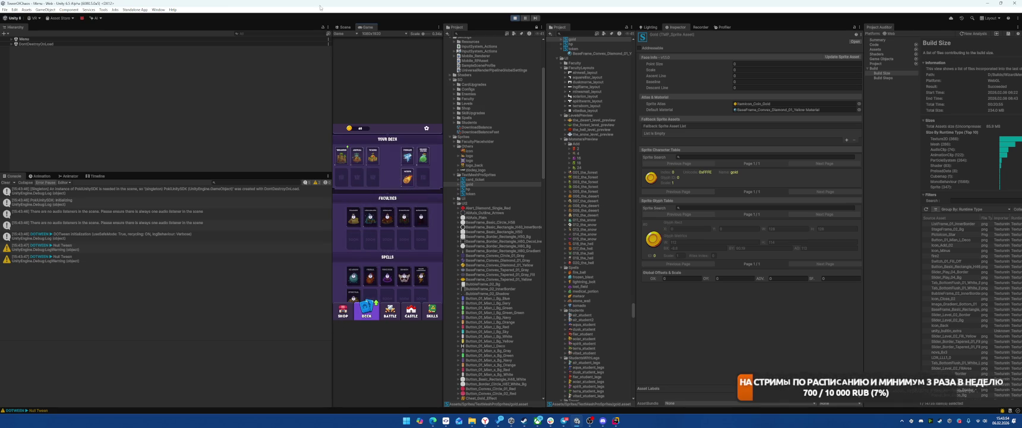
click(344, 26)
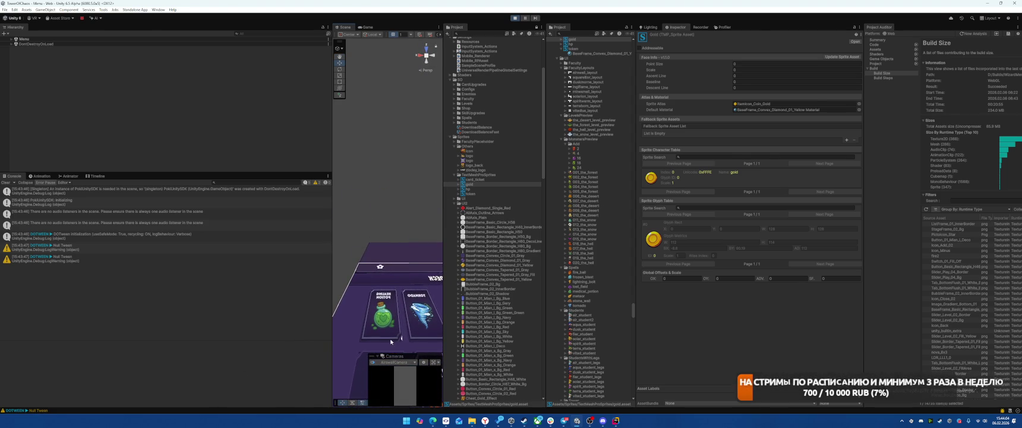
Set the ImageMask's navy square frame texture to a Full Rect mesh type and apply
right_click(390, 342)
click(416, 179)
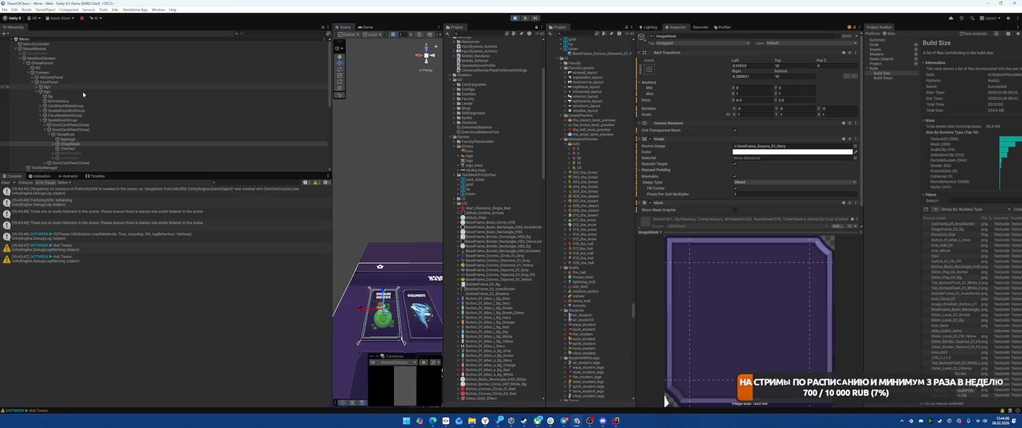
click(790, 145)
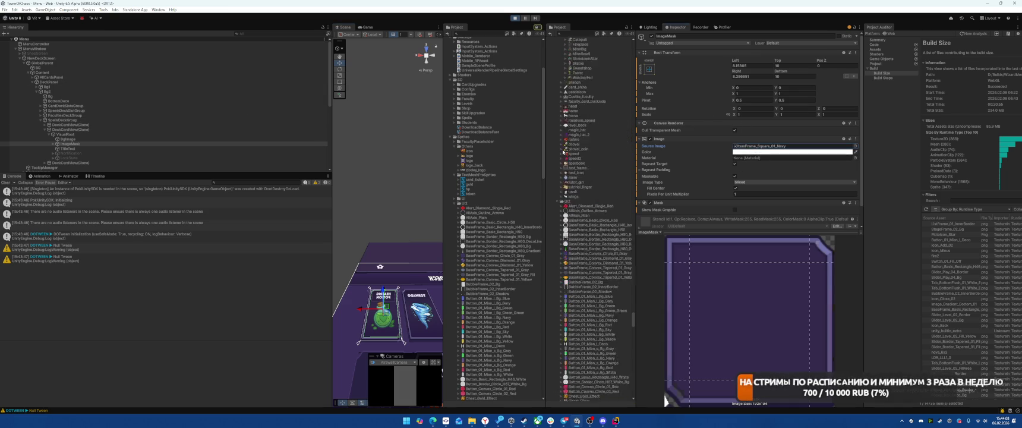
click(588, 270)
click(760, 85)
click(749, 91)
click(855, 212)
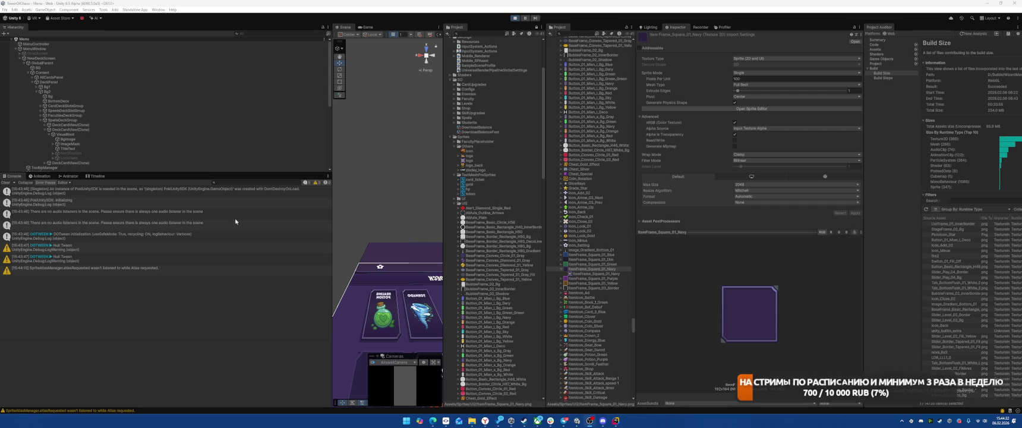
Clear the console, return to the Game view, and stop Play mode
click(8, 183)
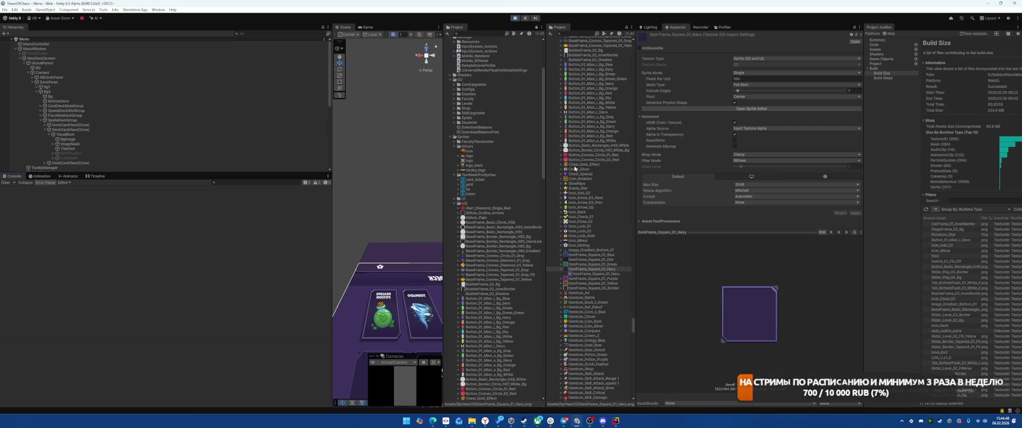
click(366, 27)
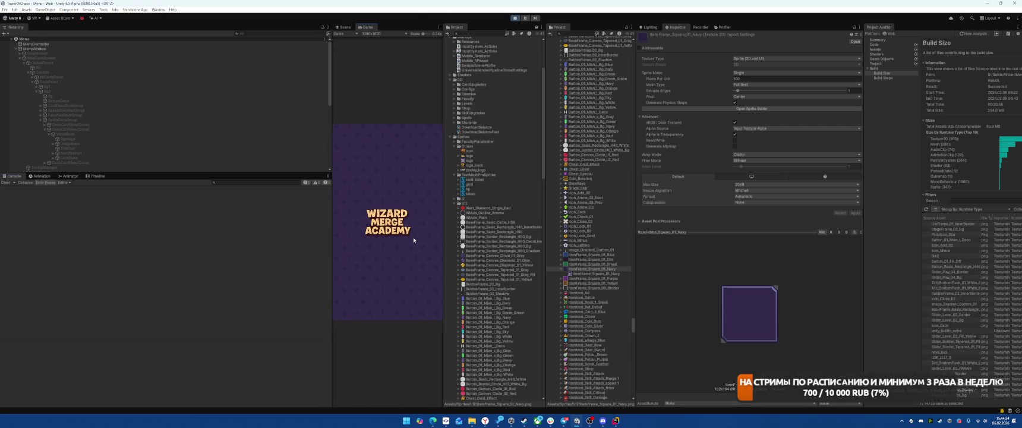
click(515, 18)
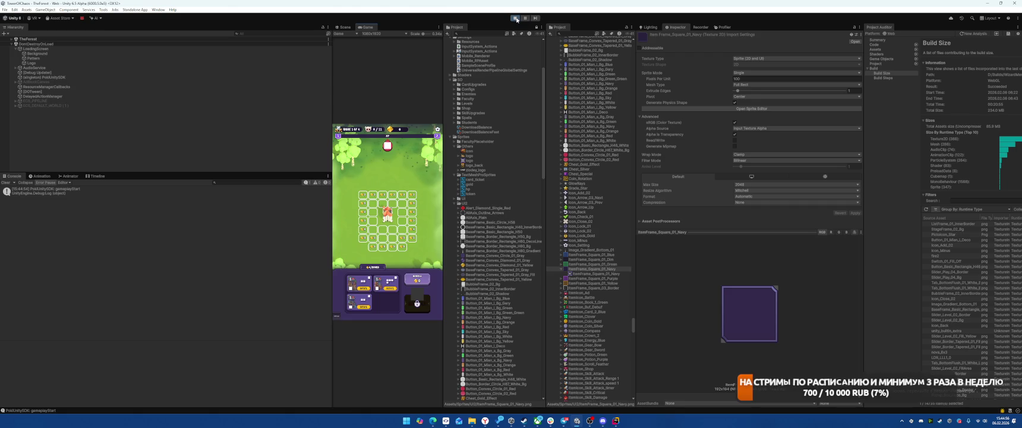
Clear the console, replay the game, and open the Render Graph Execution error's source in Rider
click(6, 182)
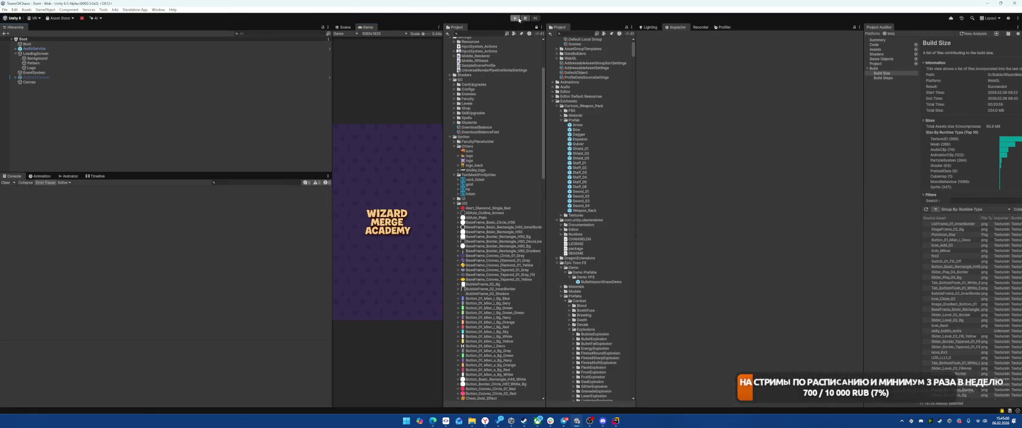
click(515, 18)
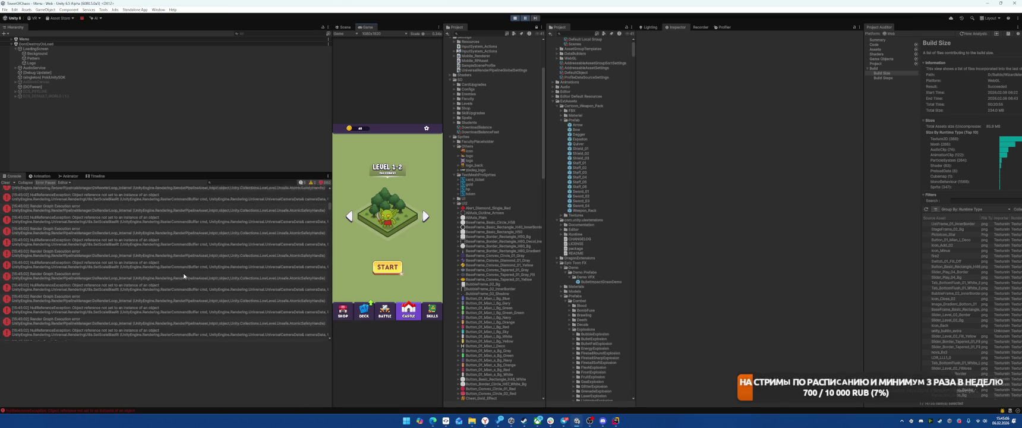
scroll(183, 278, up, 5)
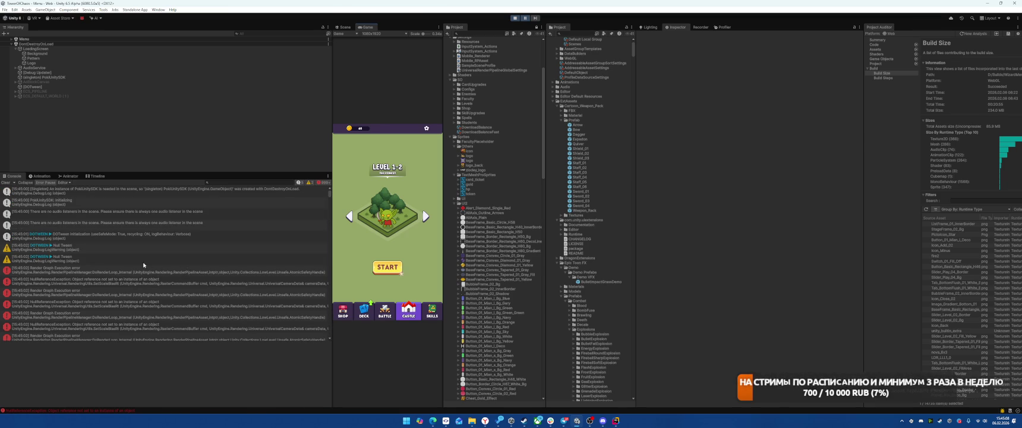
click(123, 273)
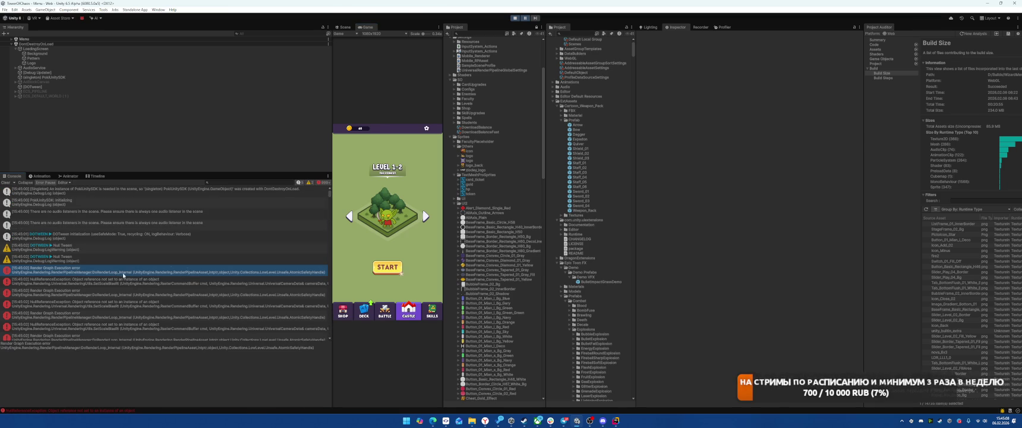
double_click(159, 273)
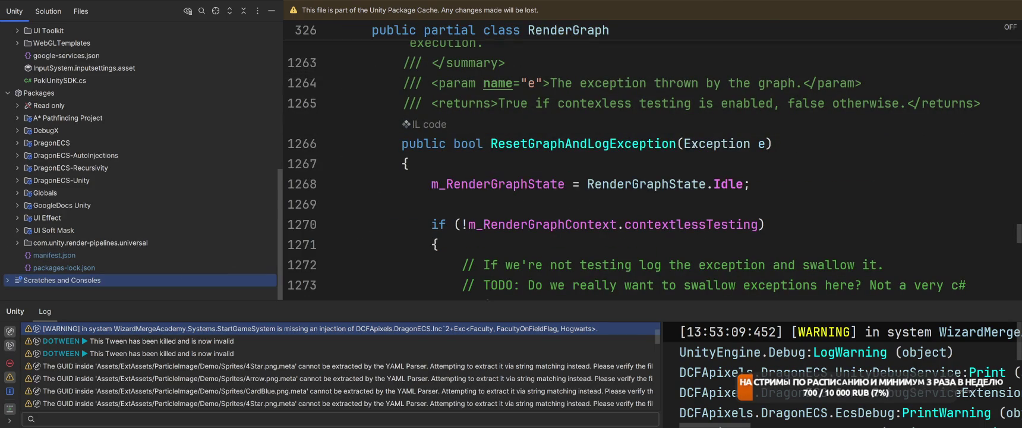
Filter the console to errors, view the NullReferenceException source in Rider, then return to Unity and play
click(10, 362)
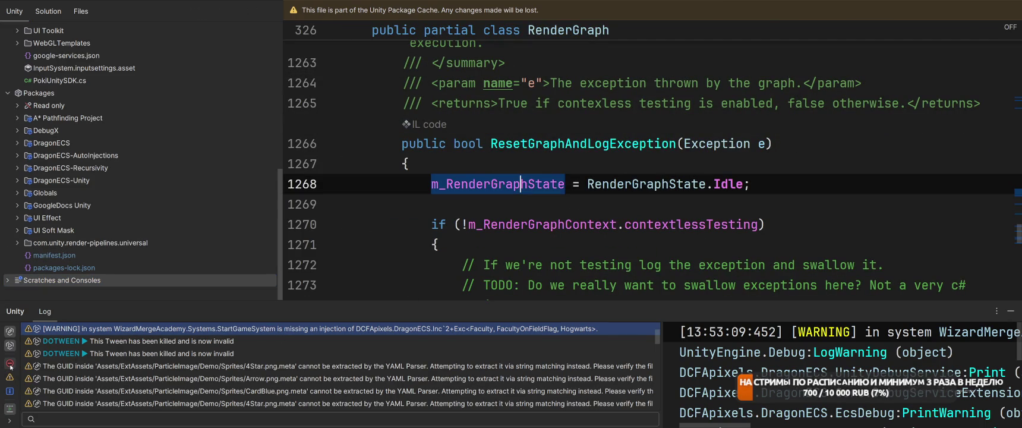
double_click(220, 329)
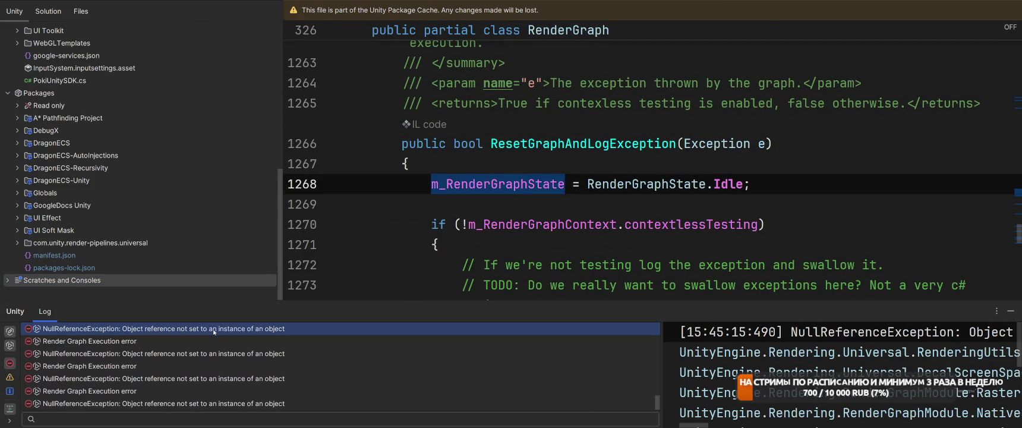
scroll(708, 189, up, 2)
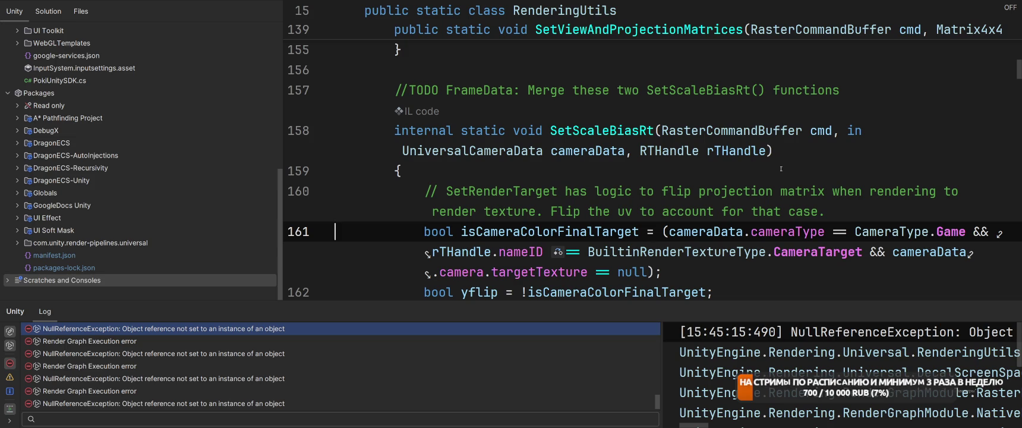
click(834, 152)
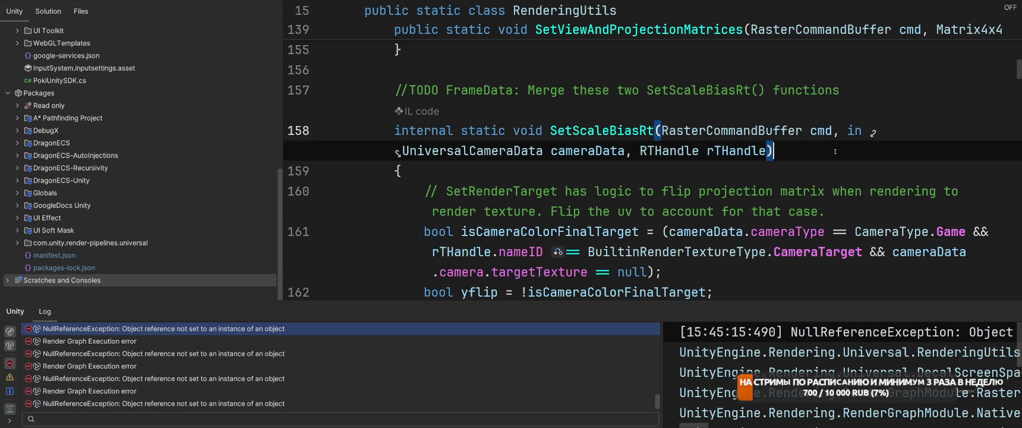
key(alt+Tab)
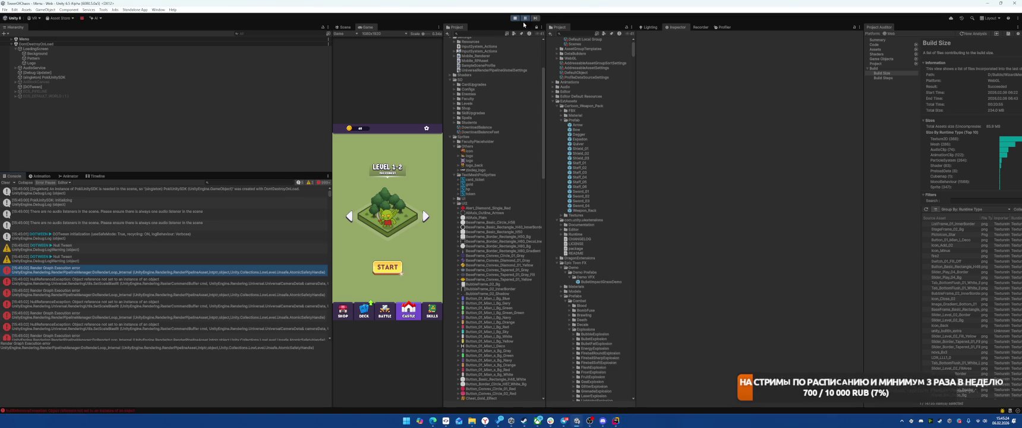
click(516, 18)
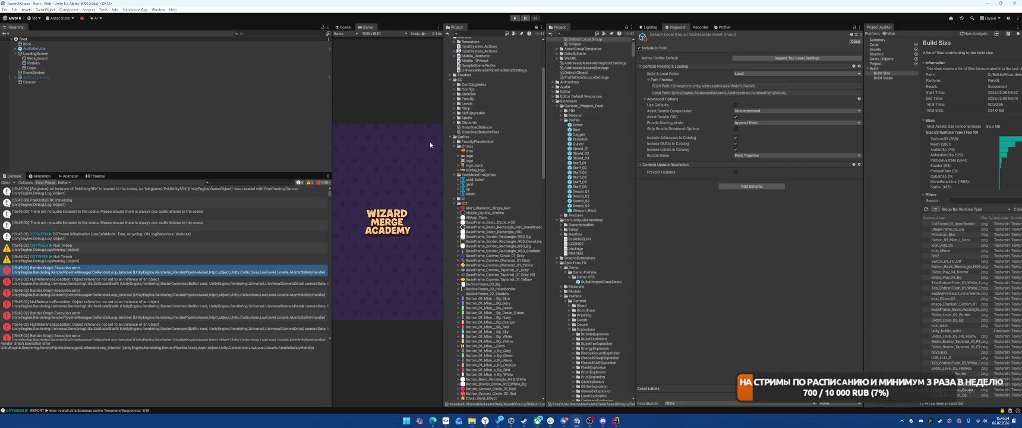
Clear the earlier errors from the console while the Boot splash runs
click(4, 183)
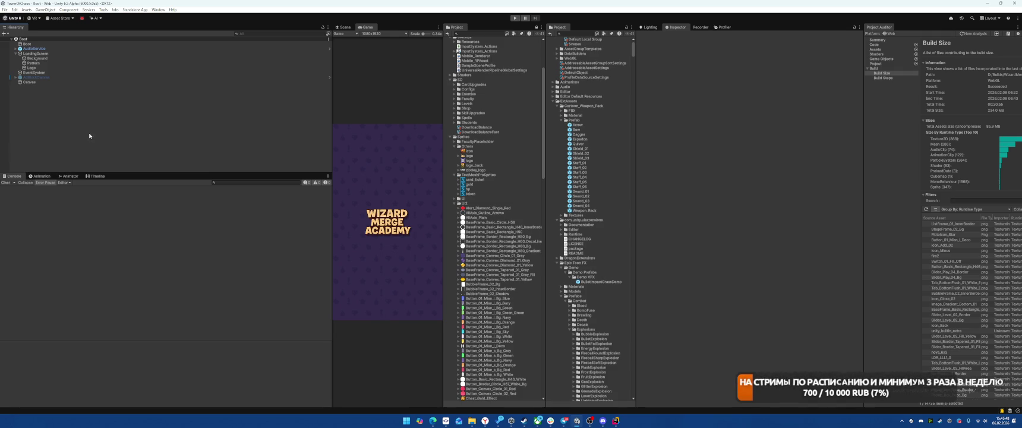
Inspect the Logo and Background objects and ping the Background's source sprite in the Project window
click(96, 67)
click(102, 58)
click(104, 54)
click(104, 57)
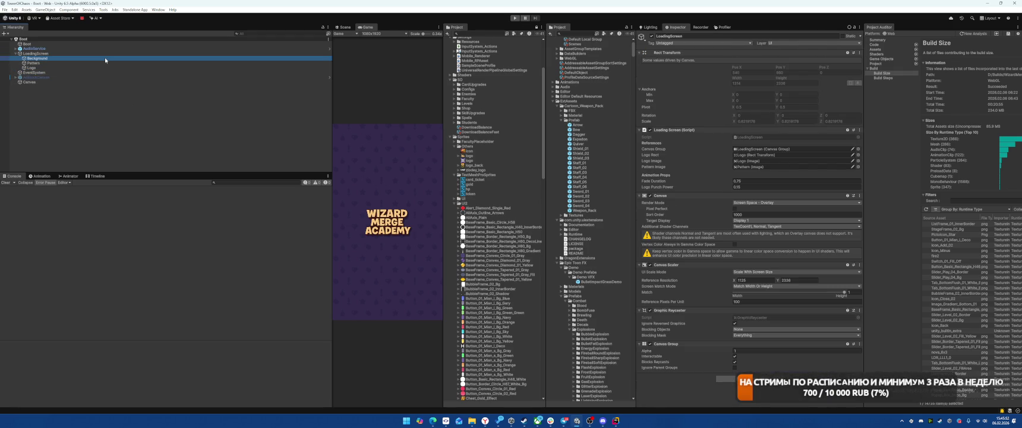
click(772, 146)
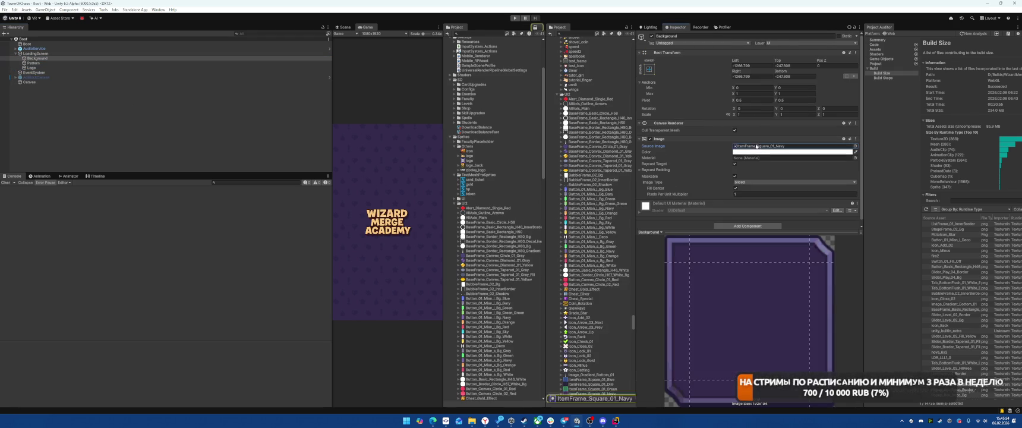
scroll(591, 252, up, 10)
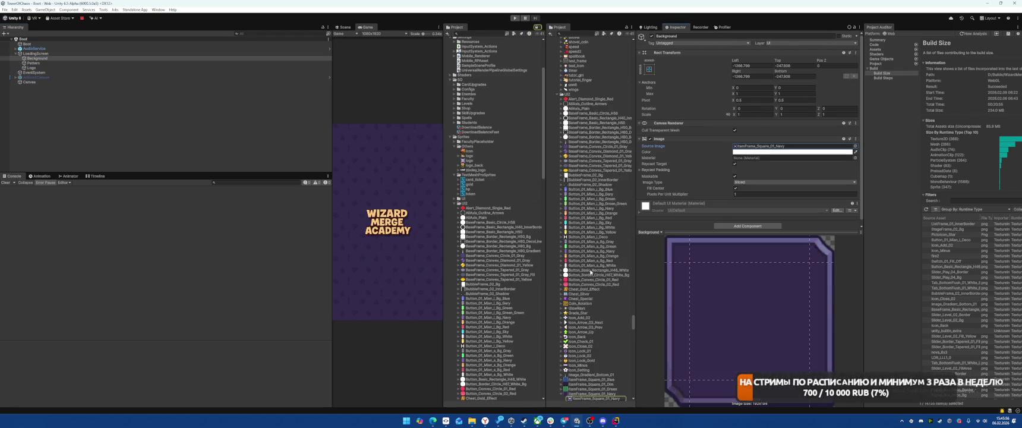
scroll(590, 272, up, 10)
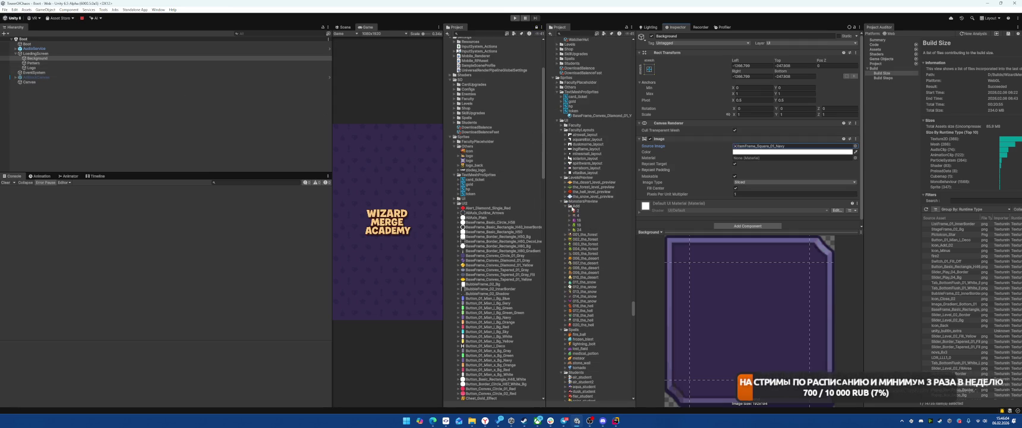
Inspect Boot and Pattern, then open the import settings of Pattern's Pattern_512 texture
click(562, 202)
click(35, 44)
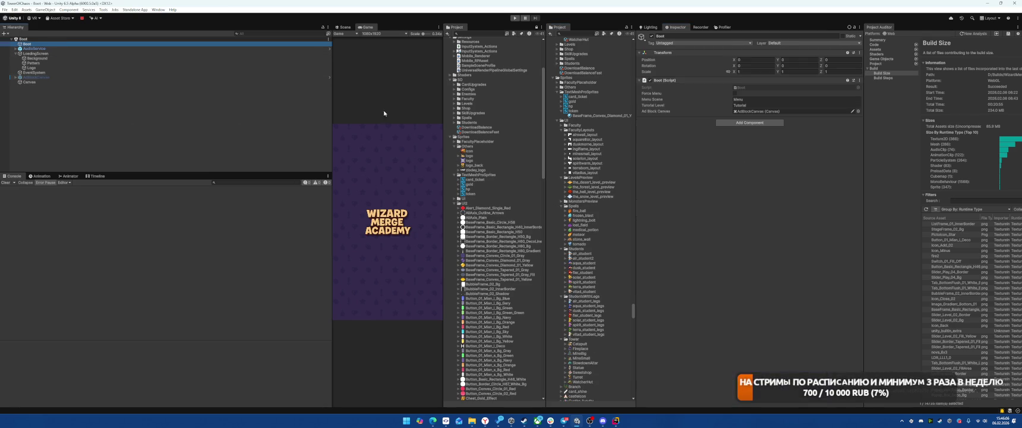
click(33, 63)
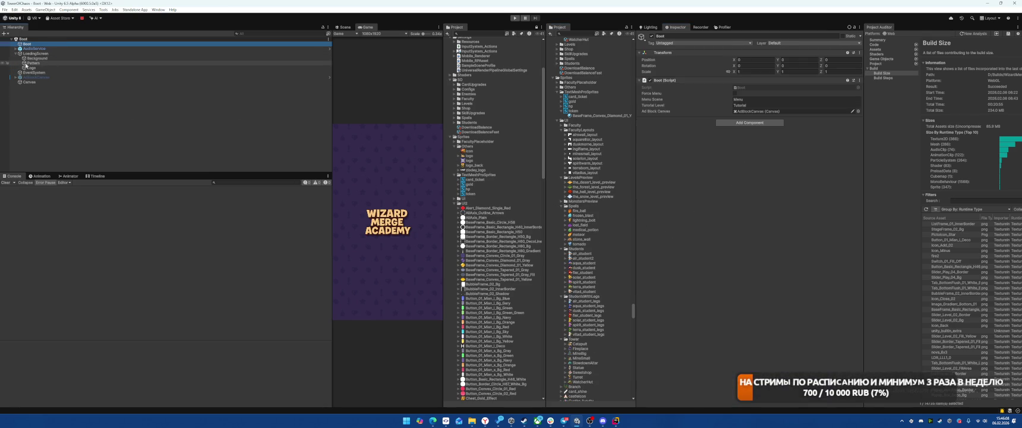
click(37, 58)
click(36, 63)
click(46, 58)
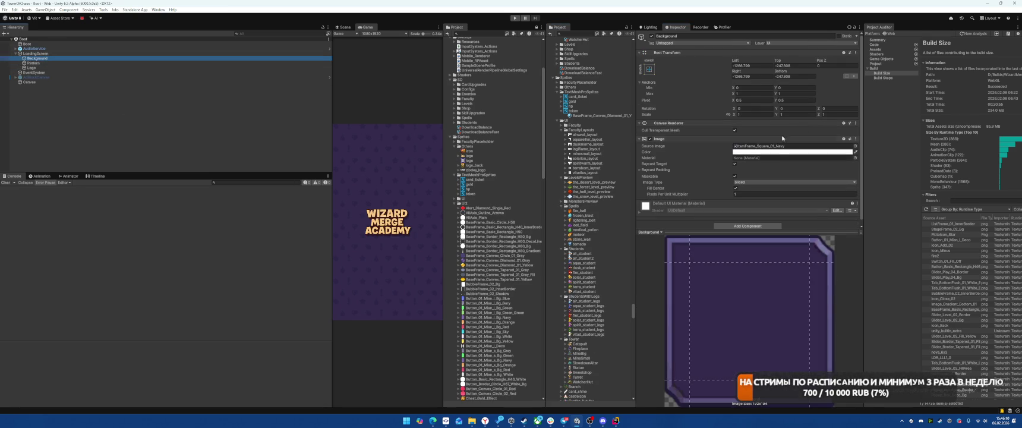
click(297, 63)
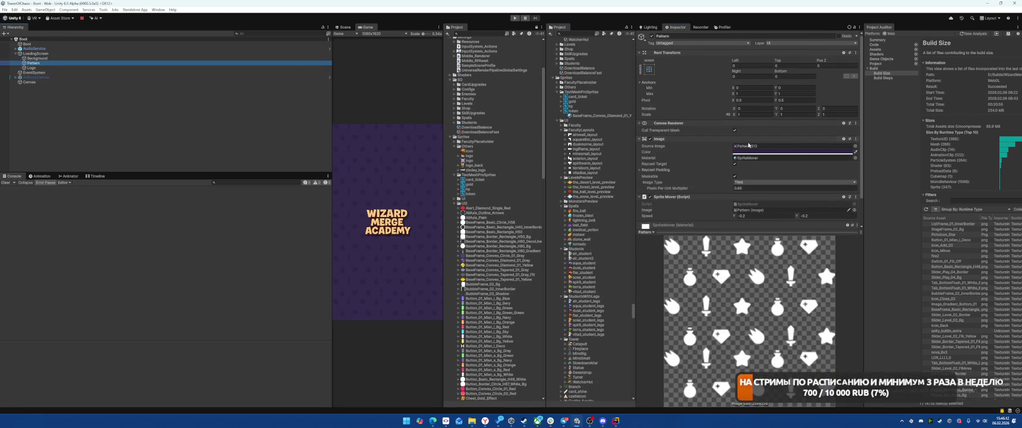
click(752, 147)
scroll(585, 244, down, 3)
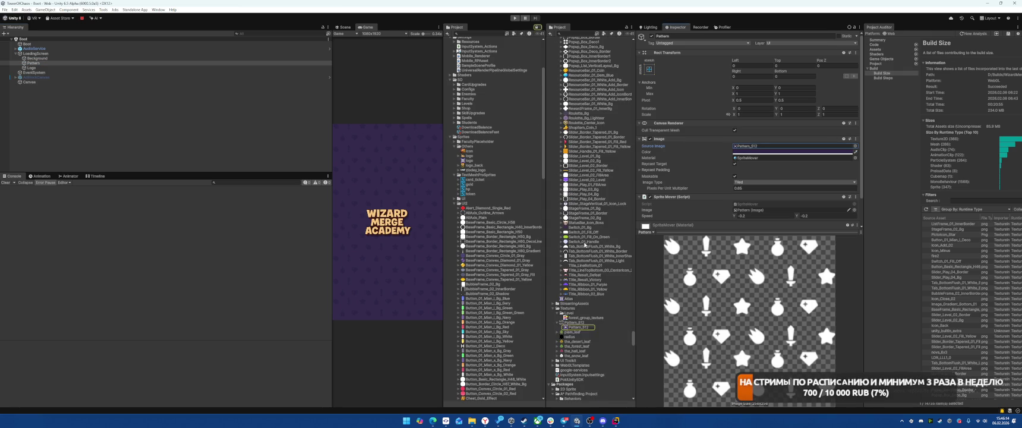
click(568, 322)
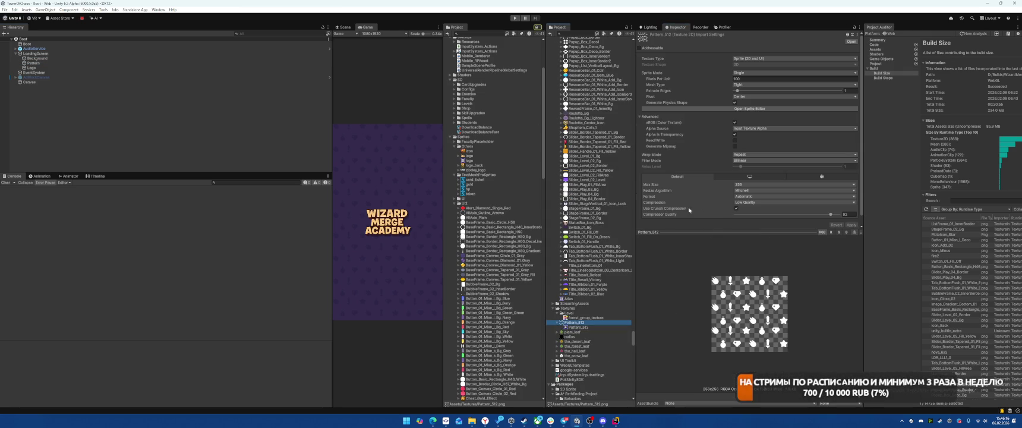
Ping the Logo's source sprite and view the logo texture and sprite atlas settings
click(31, 68)
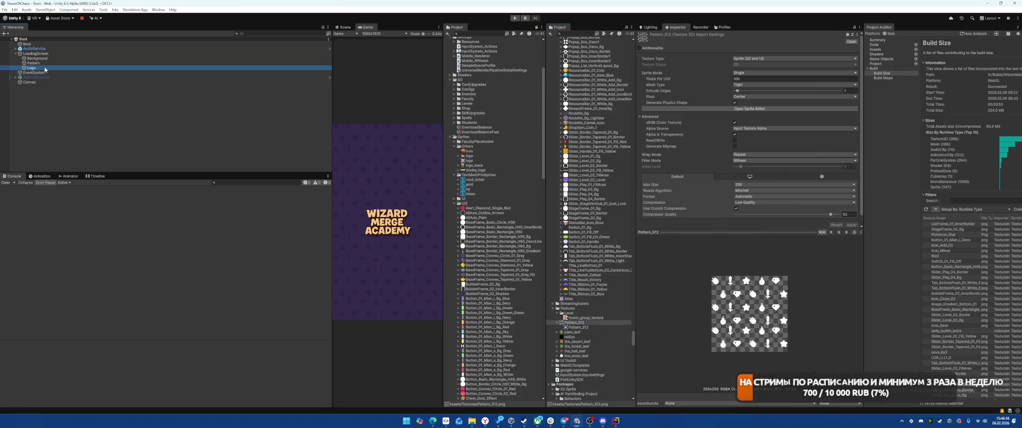
click(747, 147)
scroll(594, 190, up, 3)
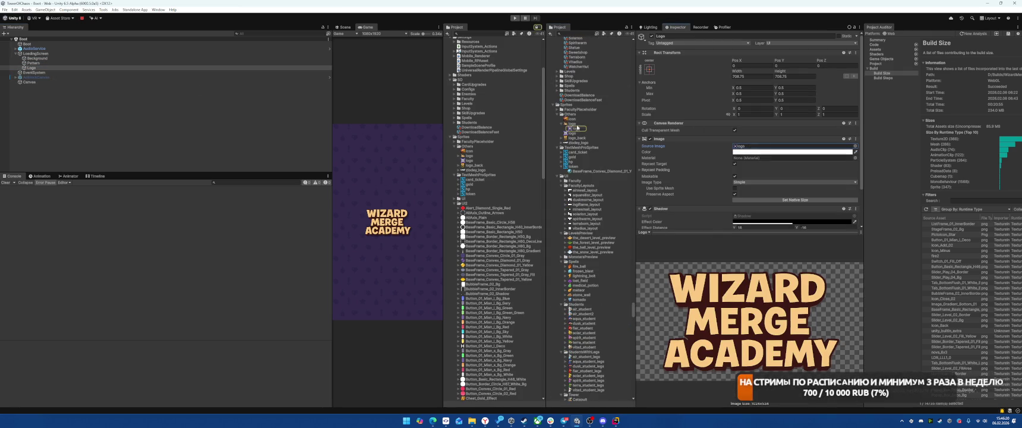
click(575, 124)
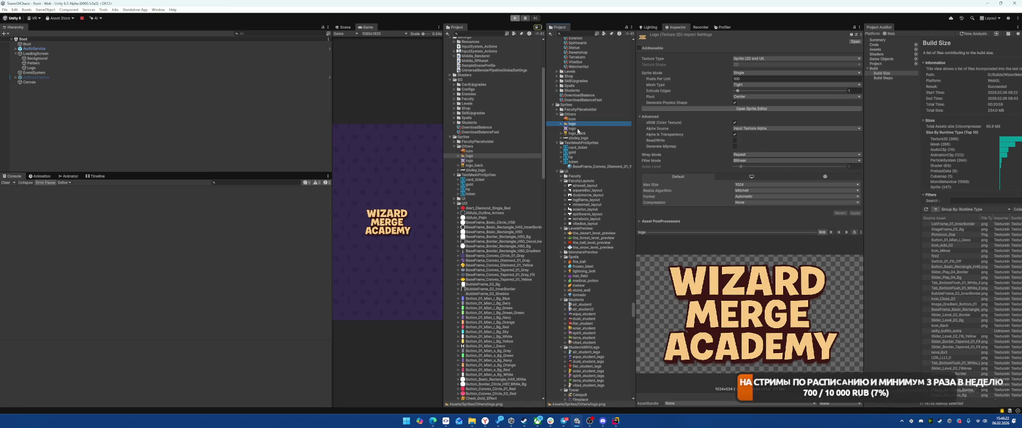
click(578, 128)
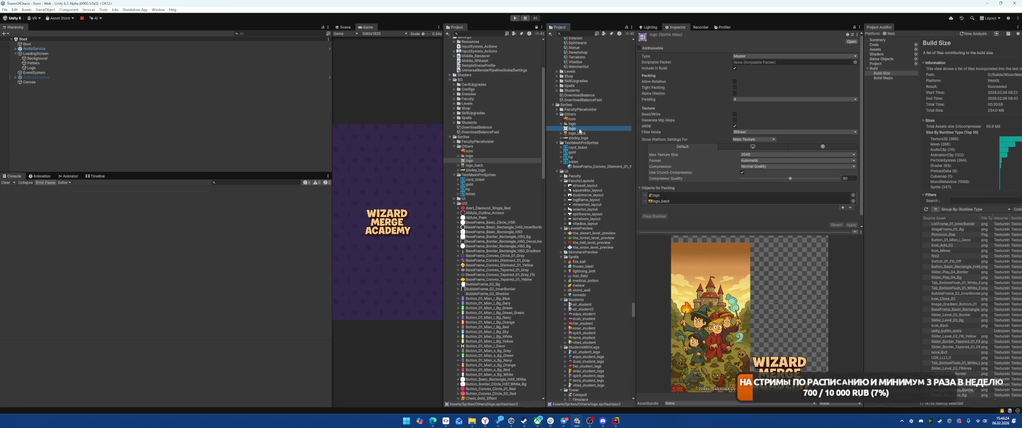
Locate the Background's ItemFrame_Square_01_Navy sprite and drag it into Sprites/Others
click(59, 63)
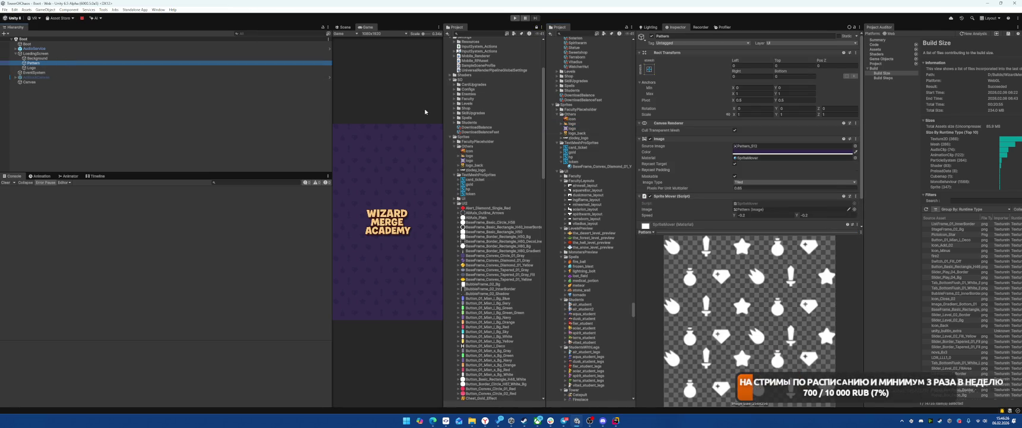
click(767, 146)
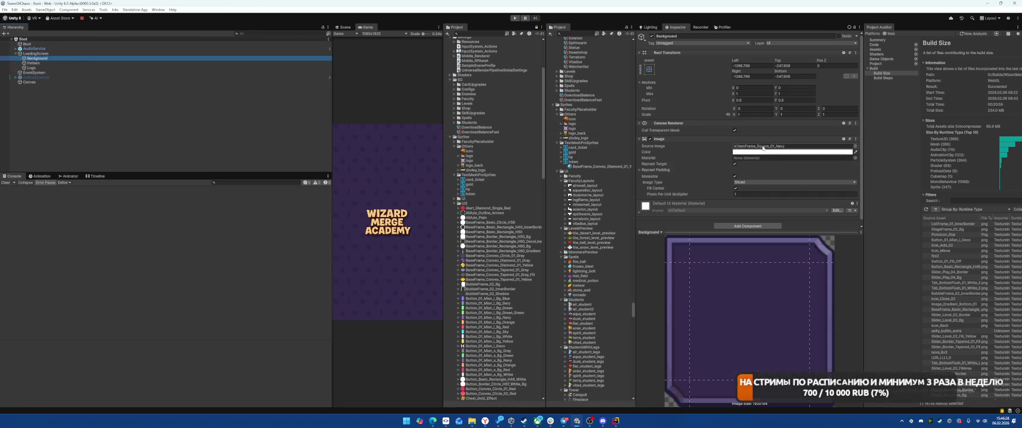
click(594, 304)
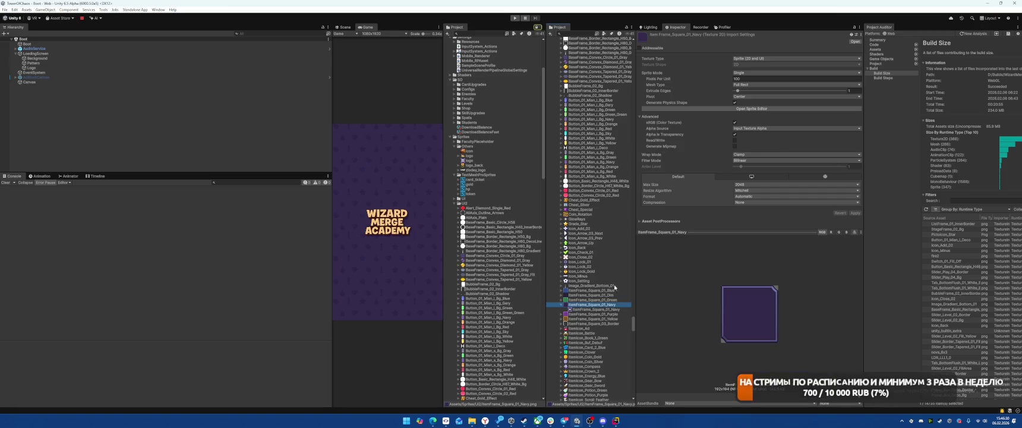
scroll(569, 167, up, 10)
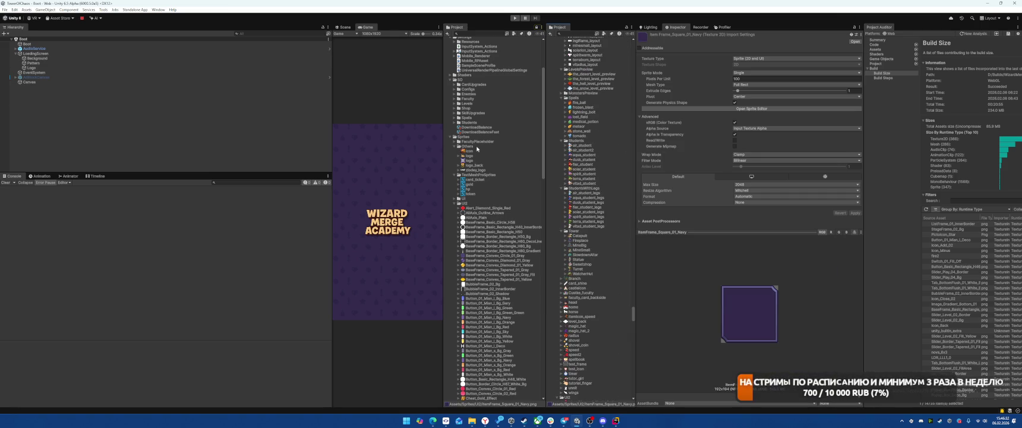
drag(476, 147, 476, 147)
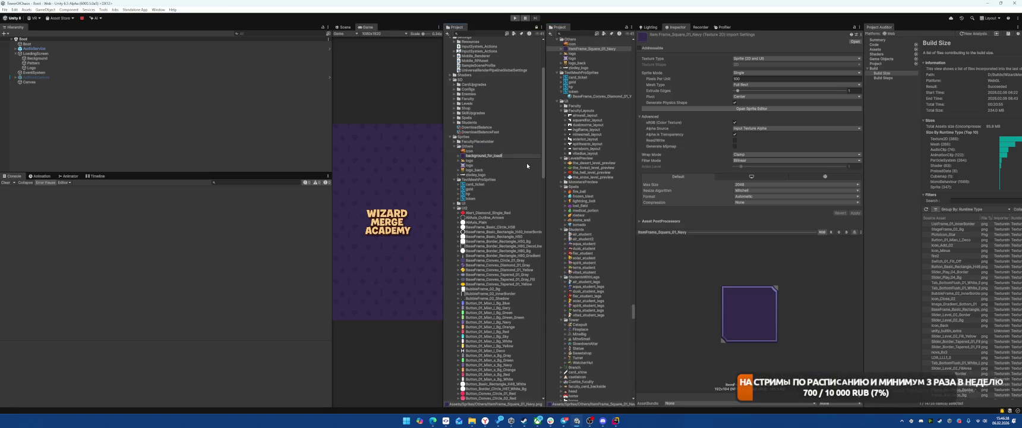
Confirm the name background_for_loadingScreen and clear the Background image's Source Image to None
text(ingScreen)
key(Return)
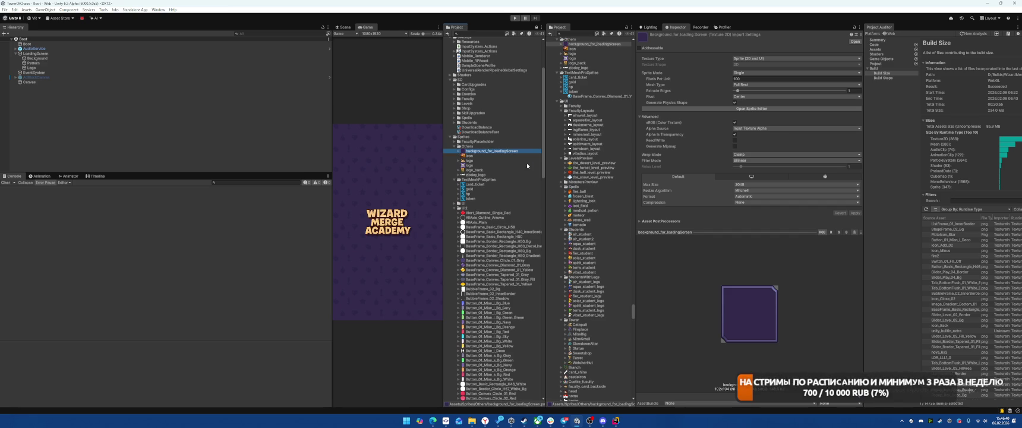
click(107, 63)
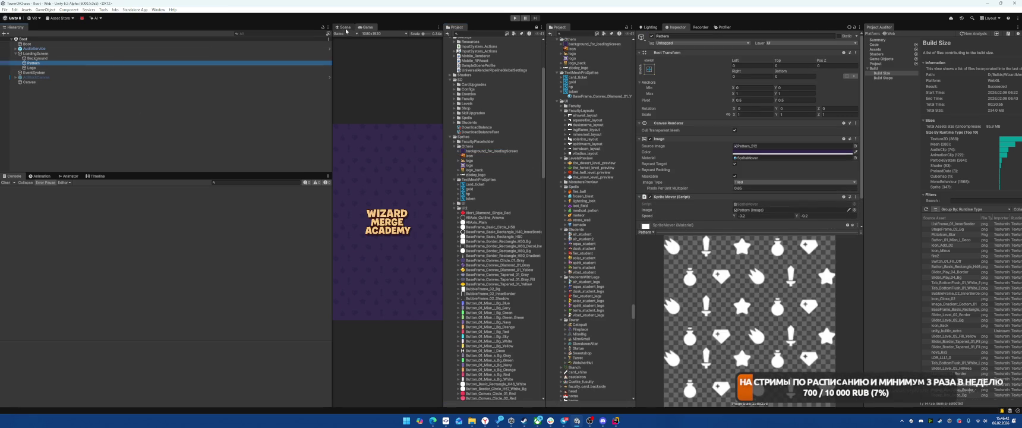
double_click(106, 58)
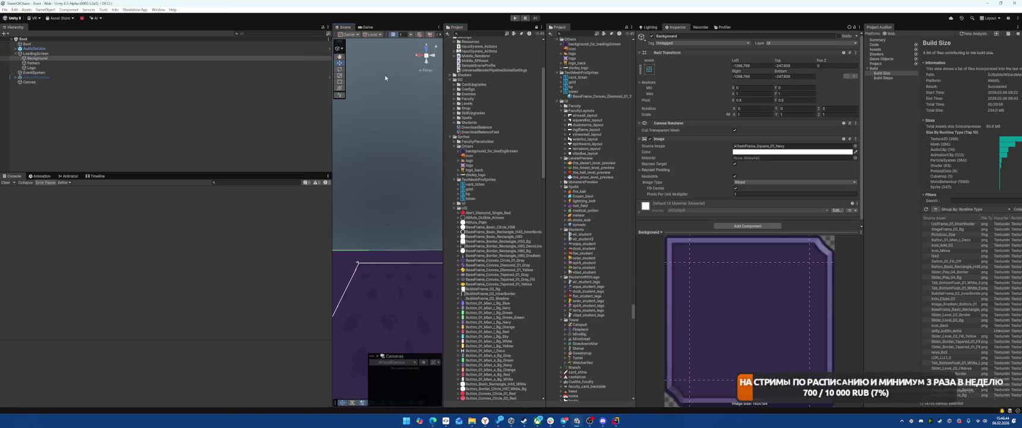
click(765, 146)
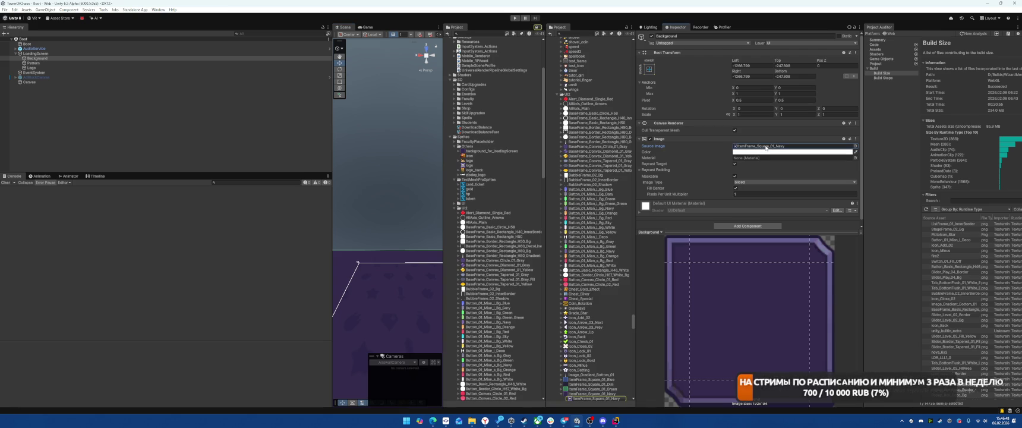
click(758, 146)
key(Delete)
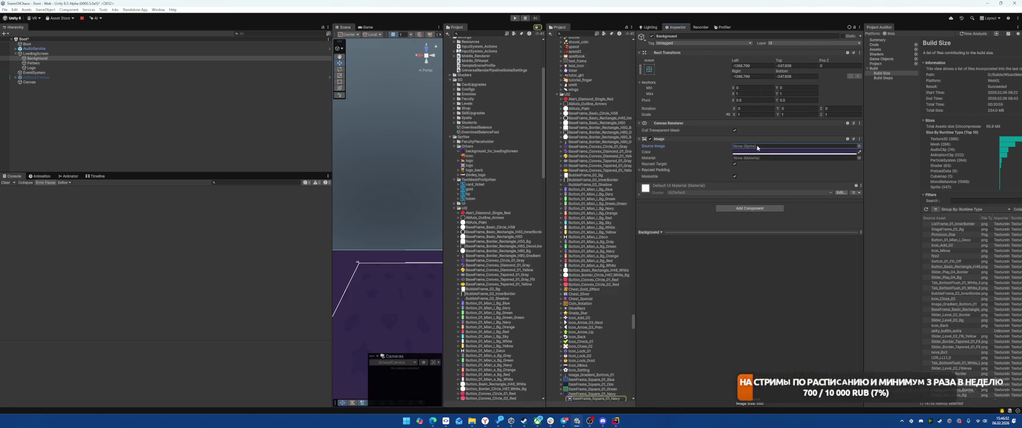
Delete the background_for_loadingScreen texture asset from the project
click(491, 151)
key(Delete)
key(Return)
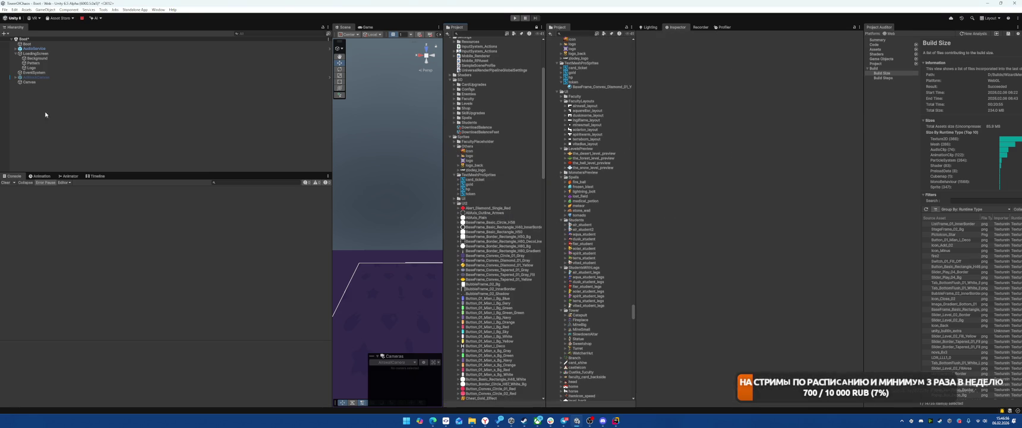
double_click(89, 54)
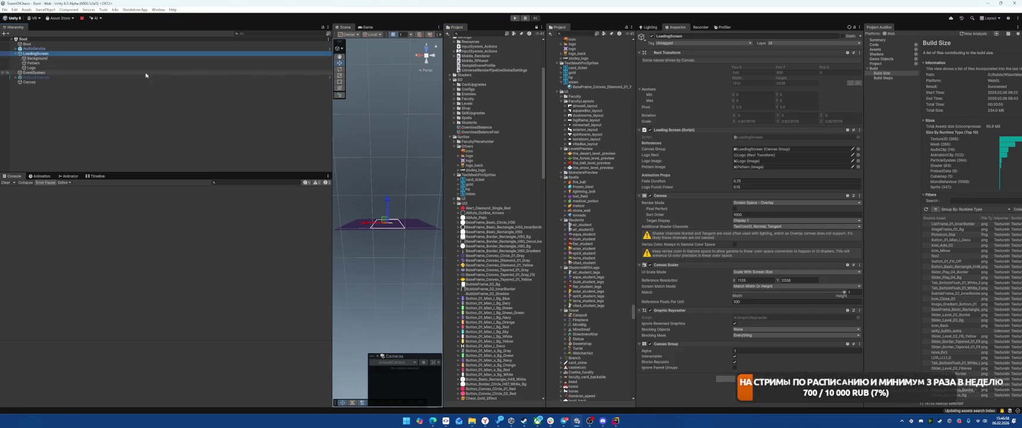
Look over the LoadingScreen, AudioService, AudioCamera and Boot objects in the Hierarchy
click(383, 134)
scroll(404, 280, up, 10)
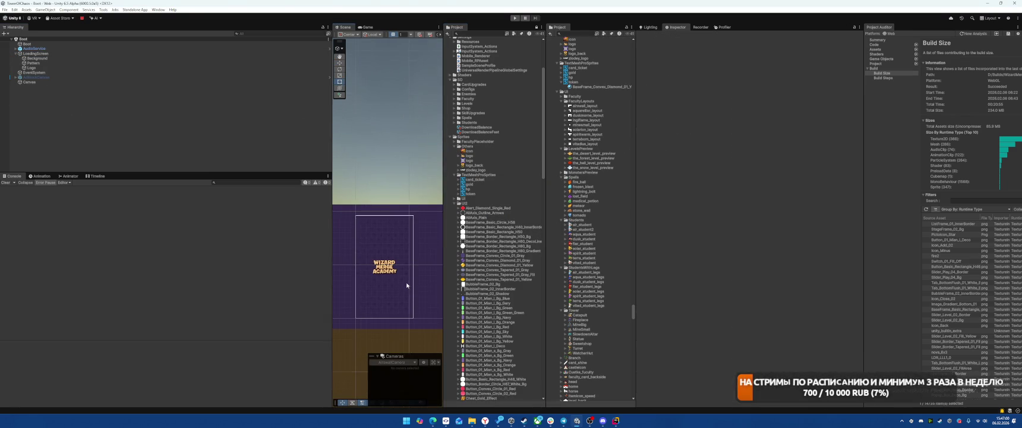
scroll(404, 284, down, 2)
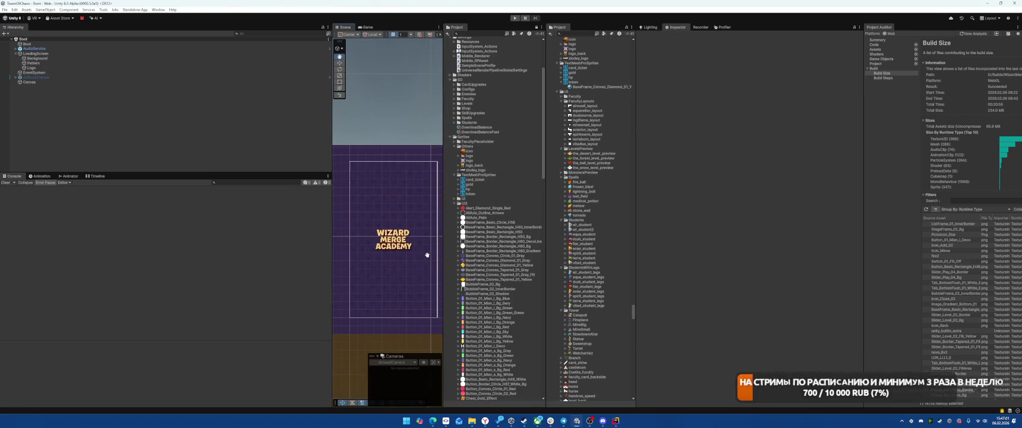
click(35, 48)
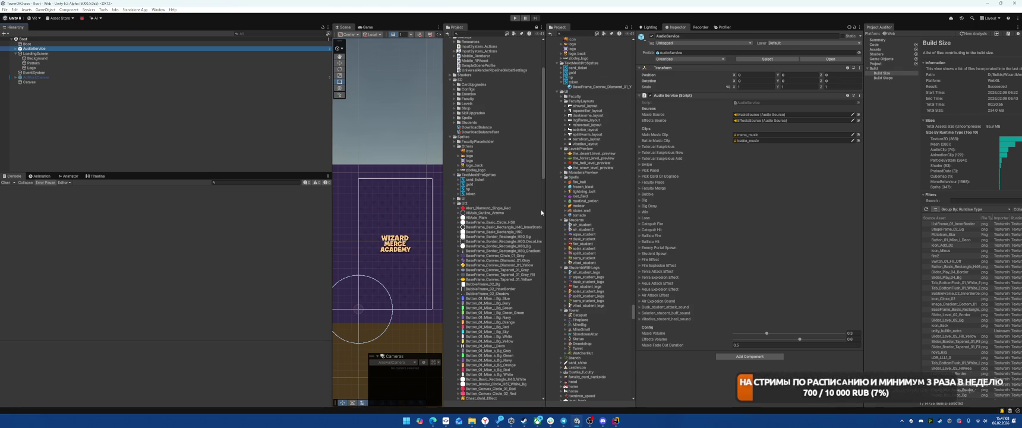
click(60, 120)
click(48, 78)
click(34, 48)
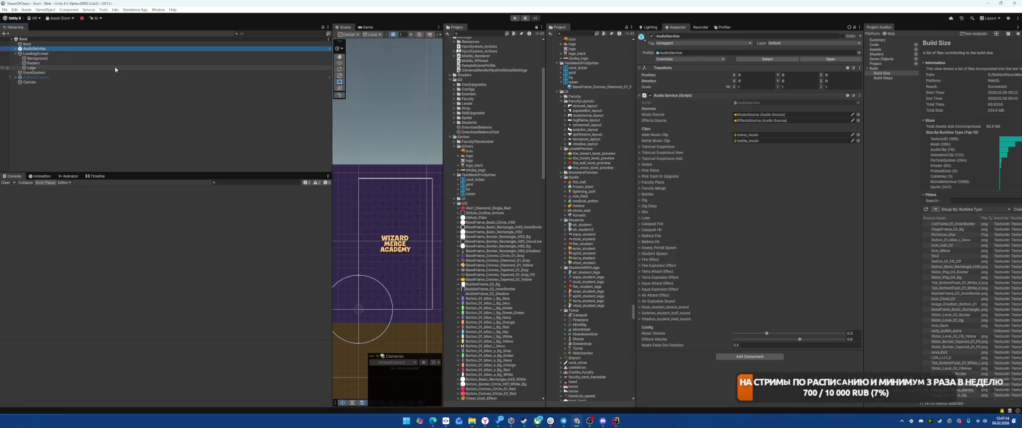
click(94, 44)
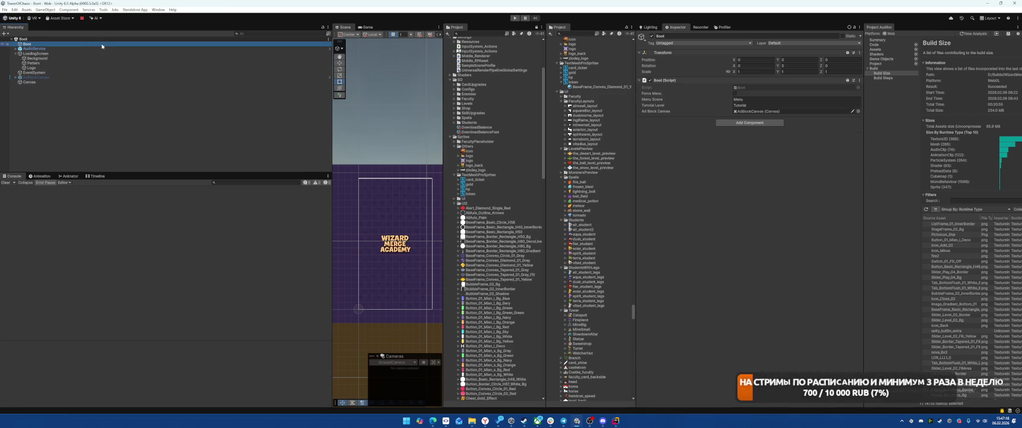
Expand AdBlockCanvas and select its Panel child
double_click(35, 53)
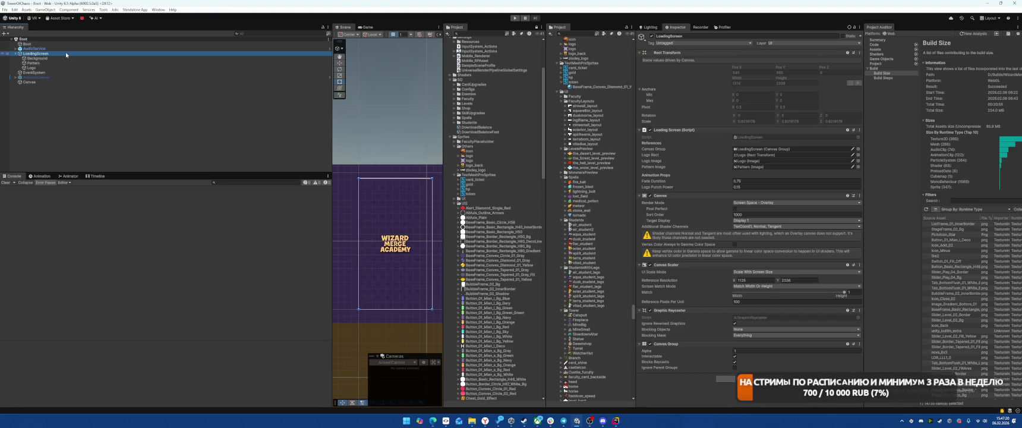
click(16, 77)
click(29, 82)
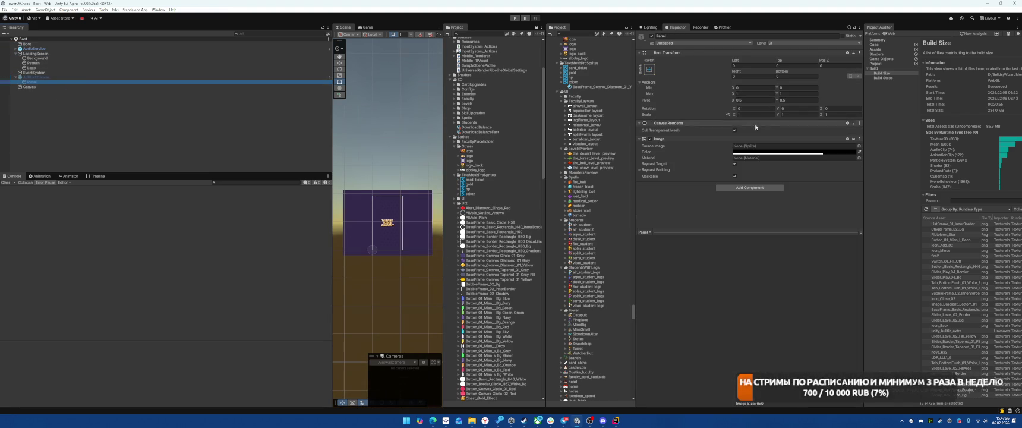
Search 'pixe' in the Source Image picker and assign the white sprite to the Panel
click(859, 146)
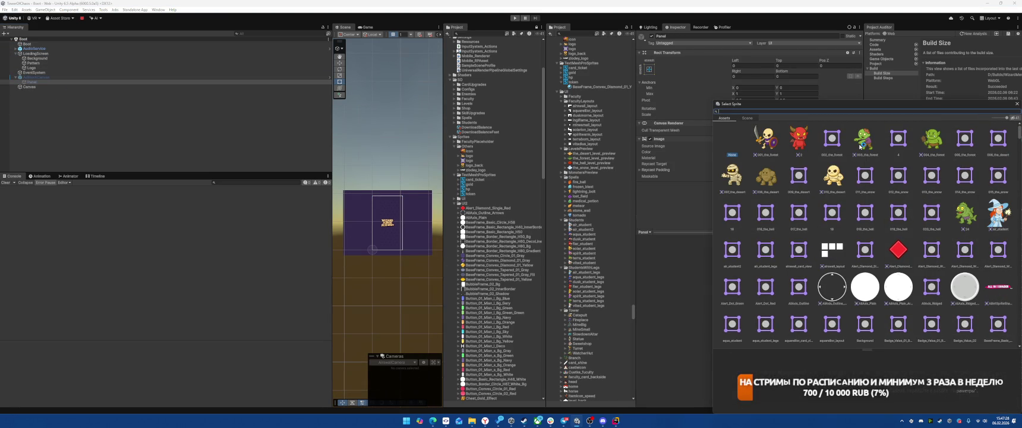
text(pixe)
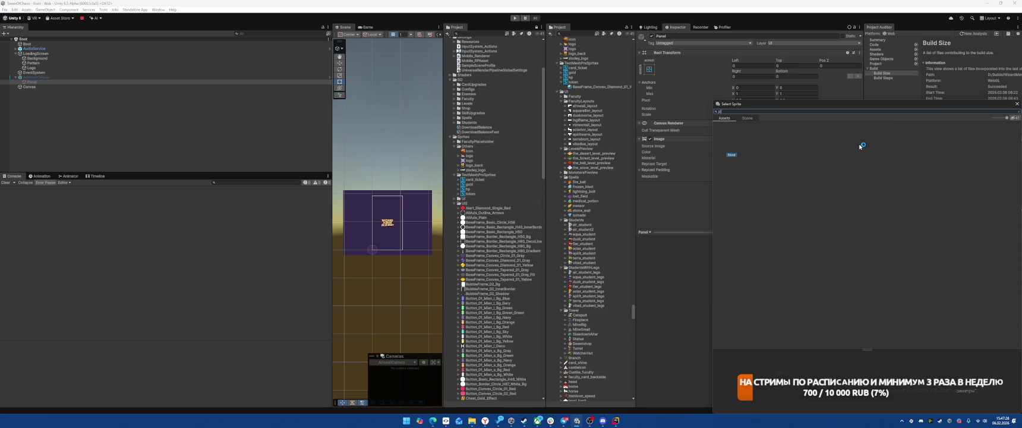
double_click(742, 103)
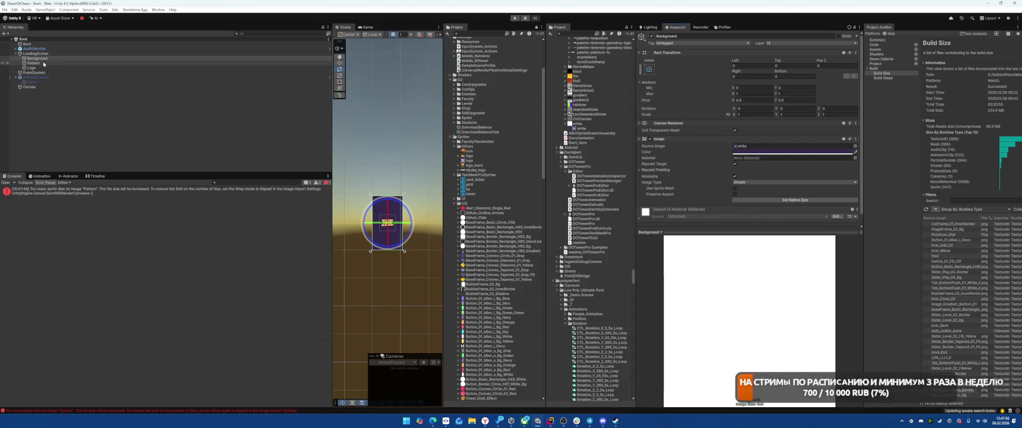
Set the white texture's Mesh Type to Full Rect and apply the import settings
click(588, 124)
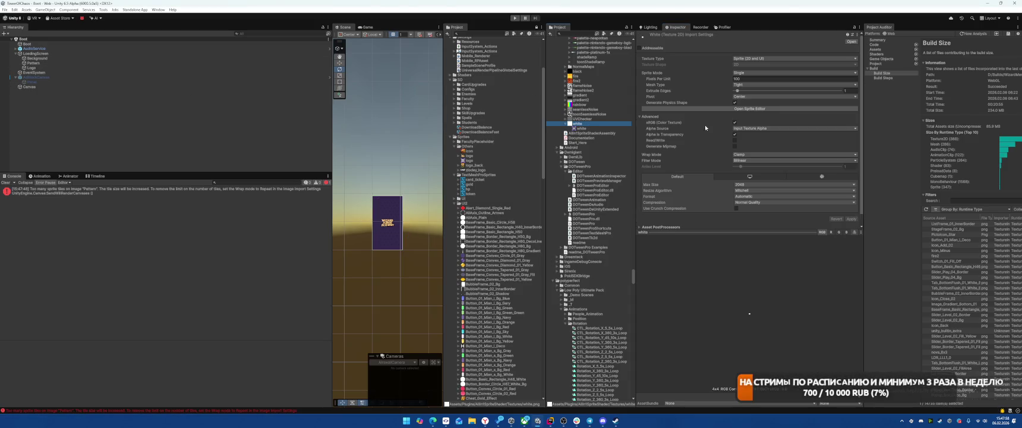
click(772, 84)
click(751, 90)
click(843, 218)
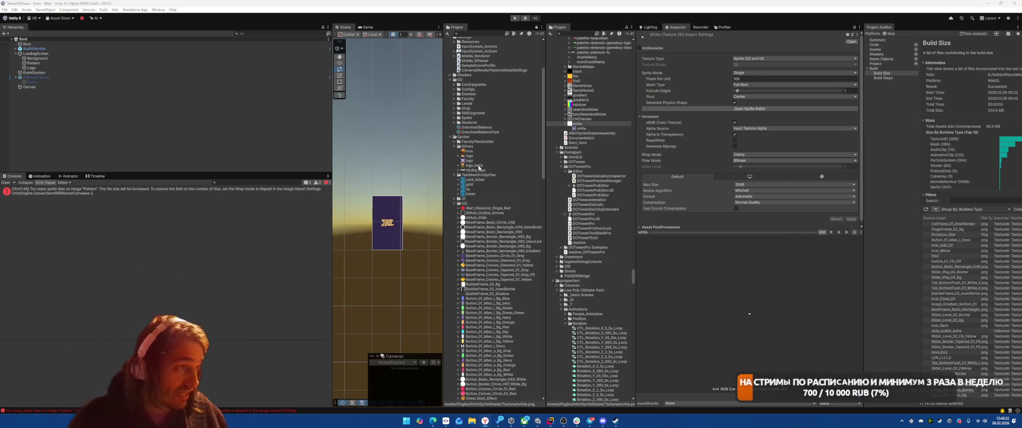
click(479, 166)
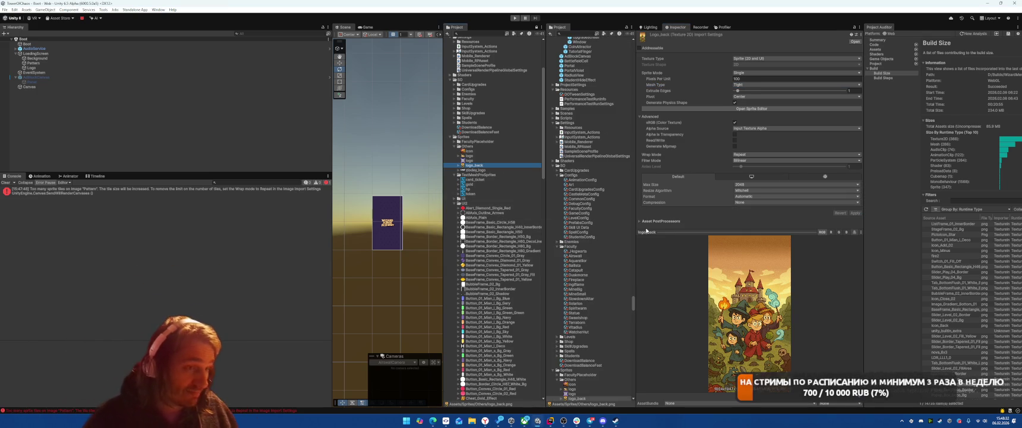
Give the logo sprite atlas Low Quality compression with compressor quality 92 and apply
click(476, 170)
click(766, 202)
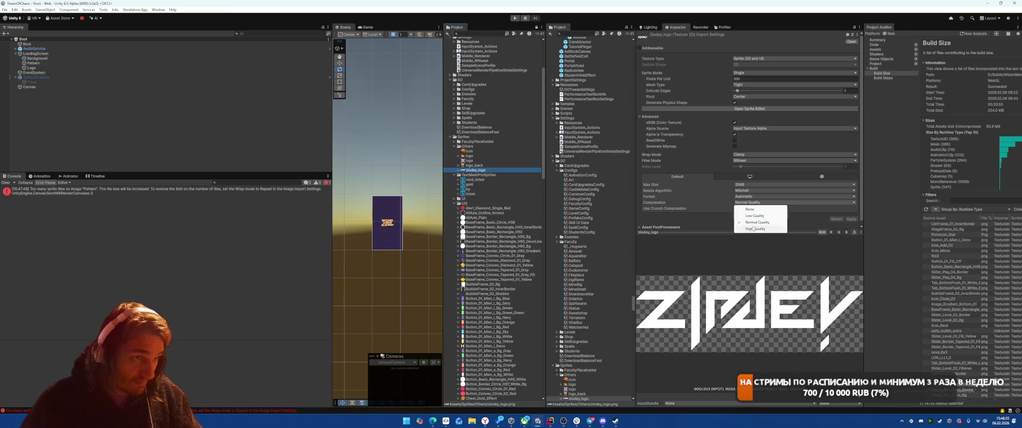
click(489, 161)
click(850, 177)
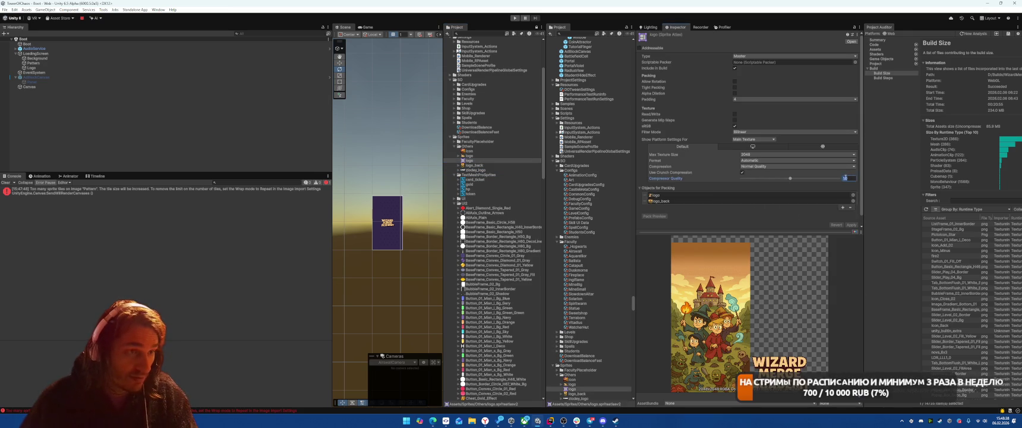
click(830, 177)
click(817, 167)
click(766, 176)
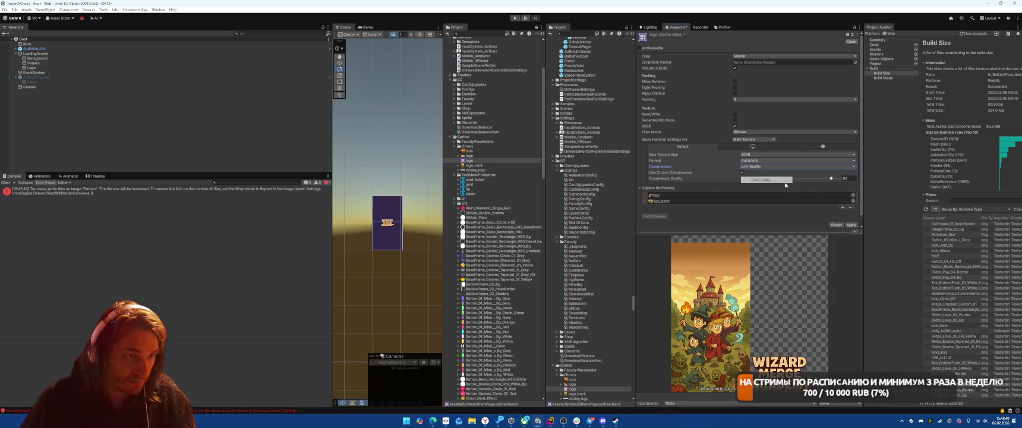
click(851, 225)
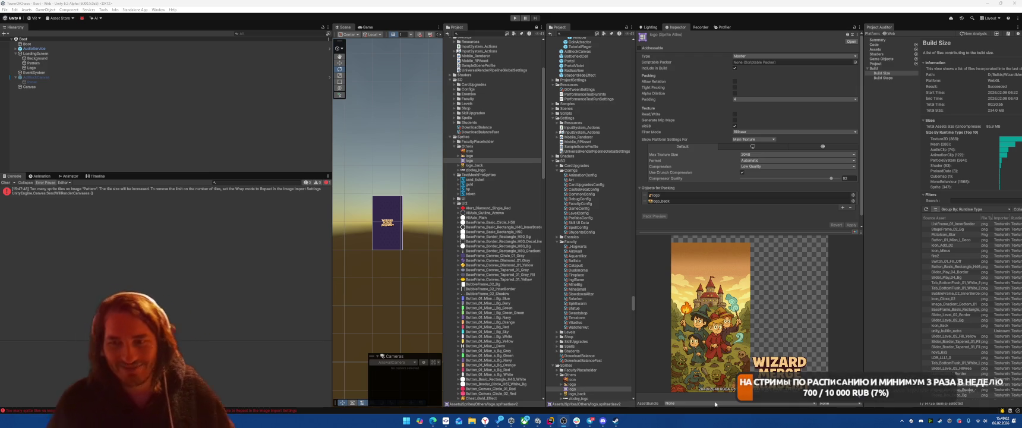
click(178, 44)
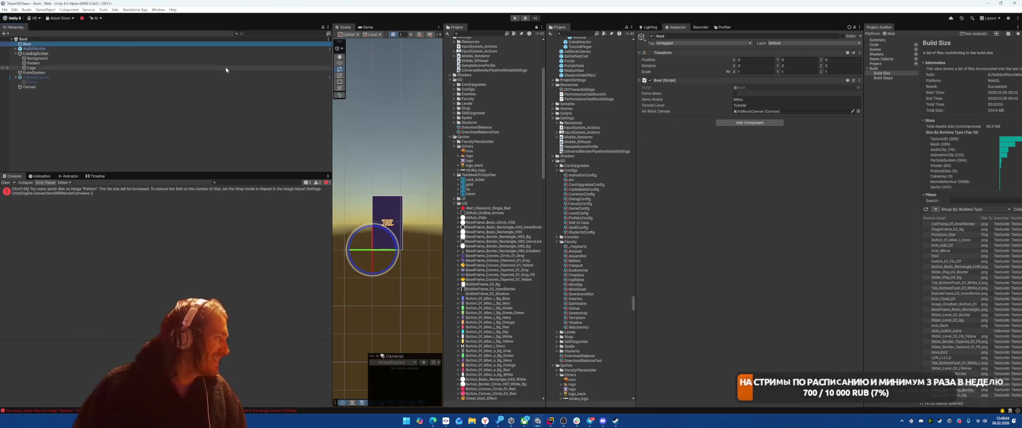
Delete AudioService from the Boot scene and inspect AdBlockCanvas, Canvas and EventSystem
click(158, 48)
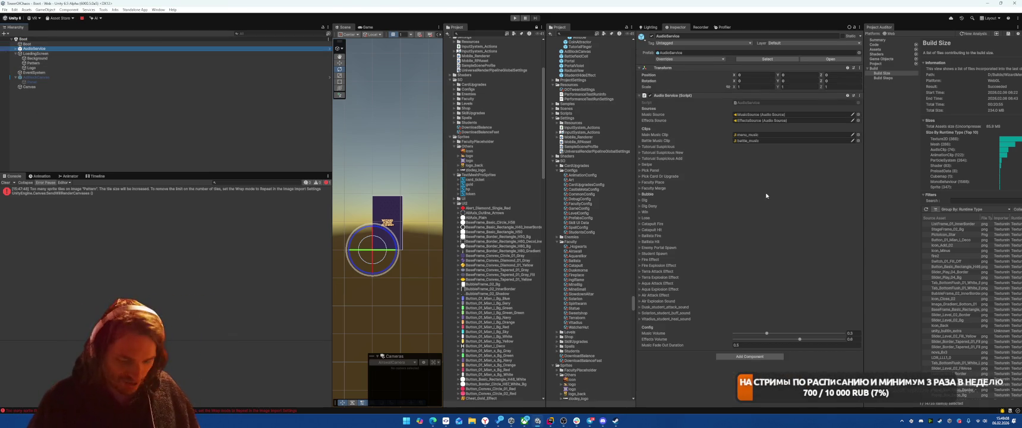
key(Delete)
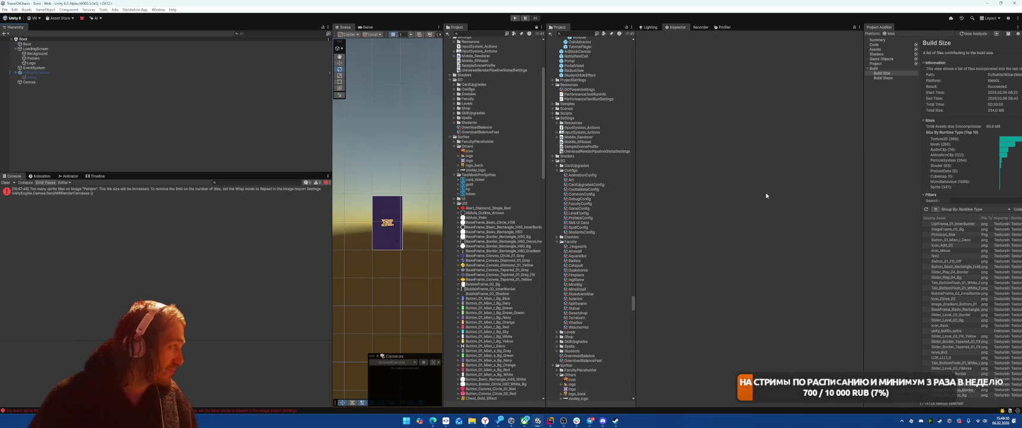
click(225, 72)
click(237, 82)
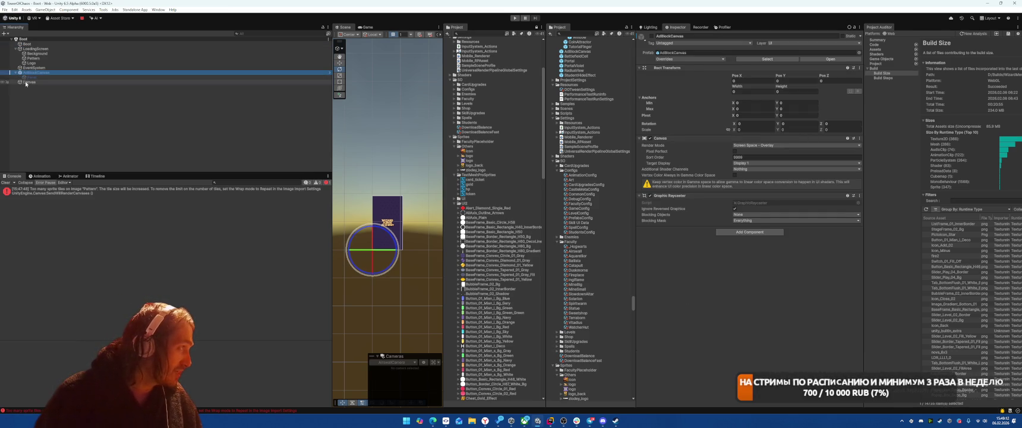
click(243, 68)
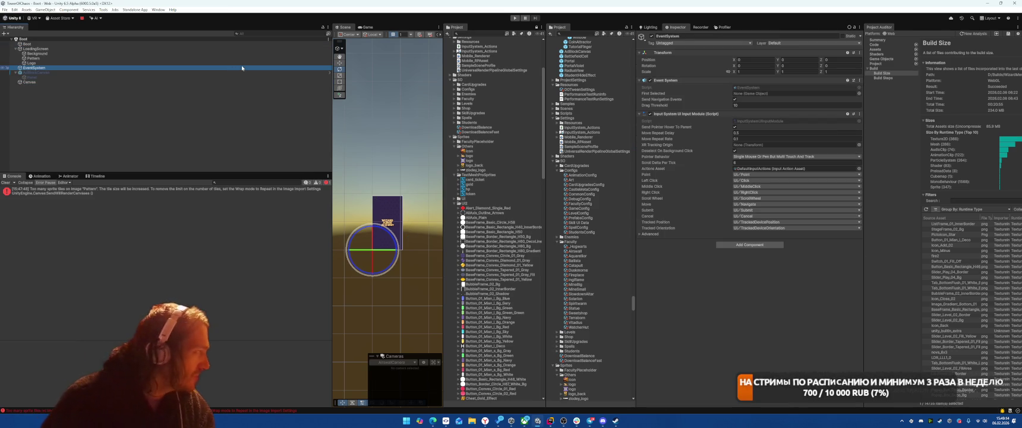
Tick Use Sprite Mesh on the Logo object's Image component
key(Up)
key(Up)
key(Down)
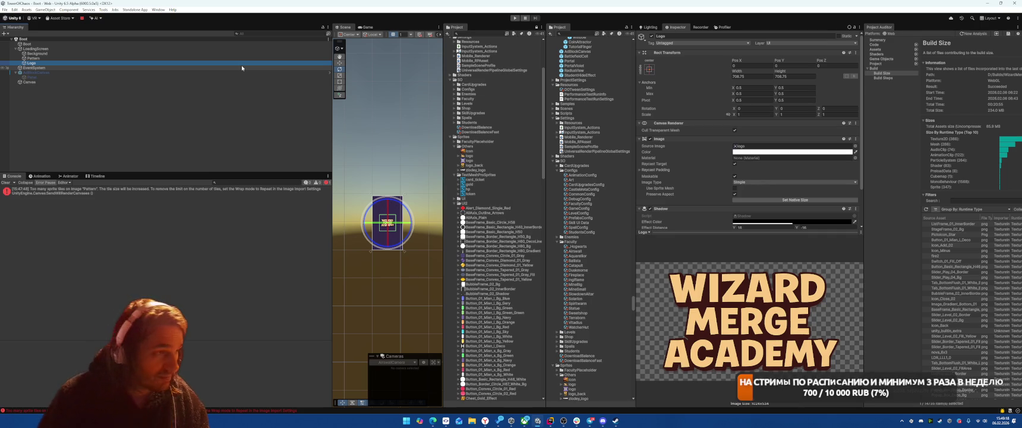
click(734, 188)
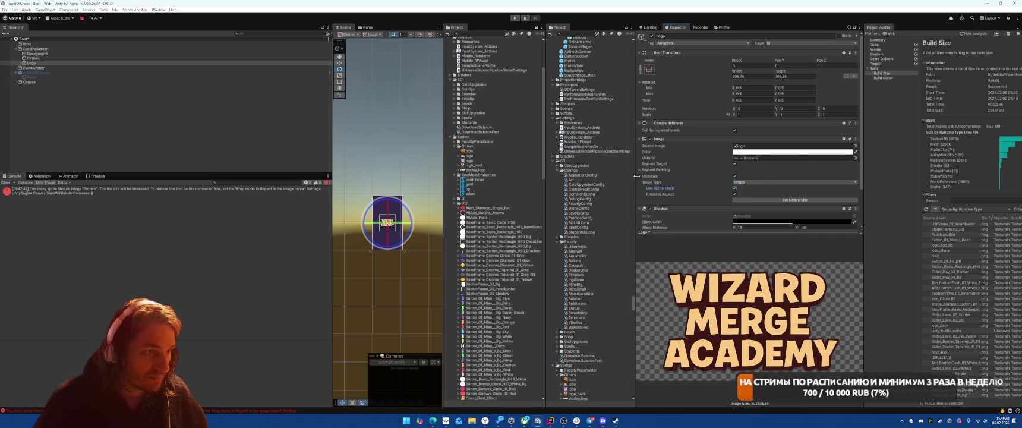
key(Down)
key(Up)
key(Up)
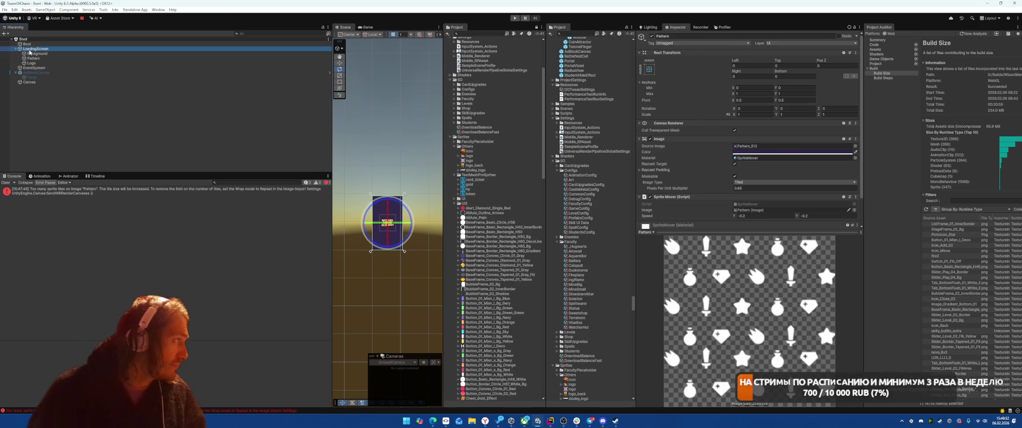
click(34, 45)
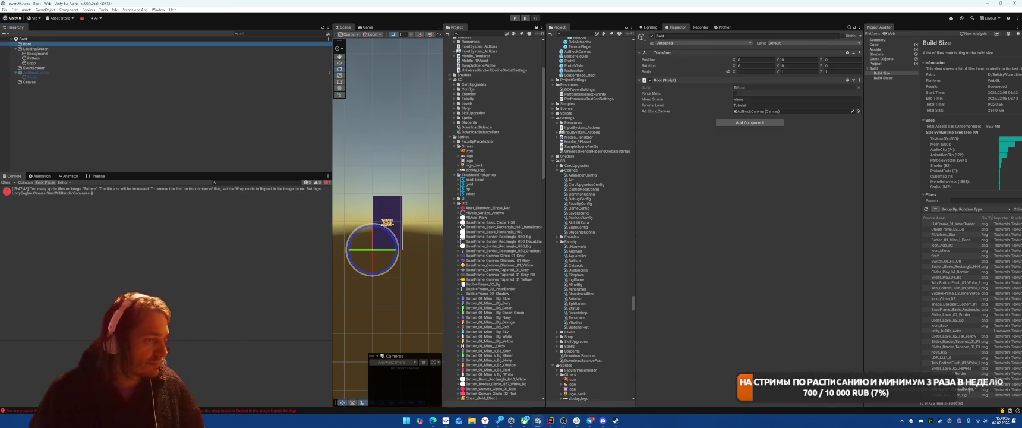
click(547, 422)
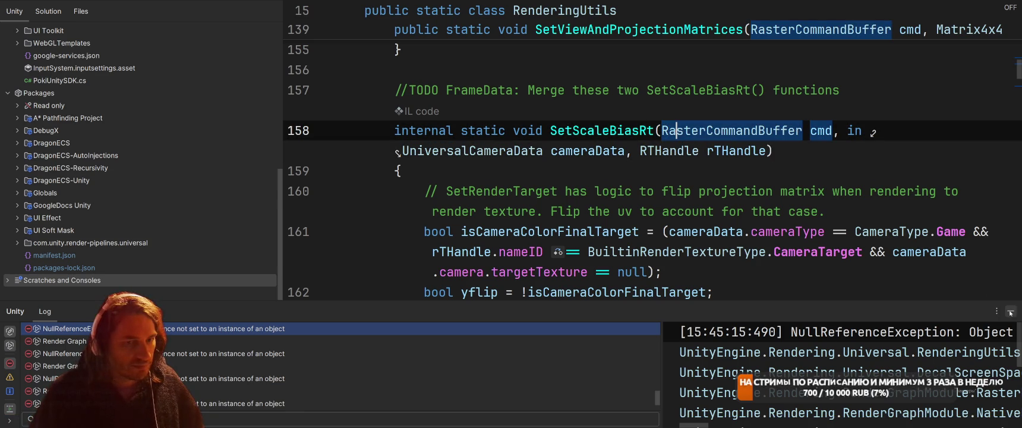
Look up the AudioService.EffectType enum and the EffectClip class in Rider
click(872, 179)
key(ctrl+t)
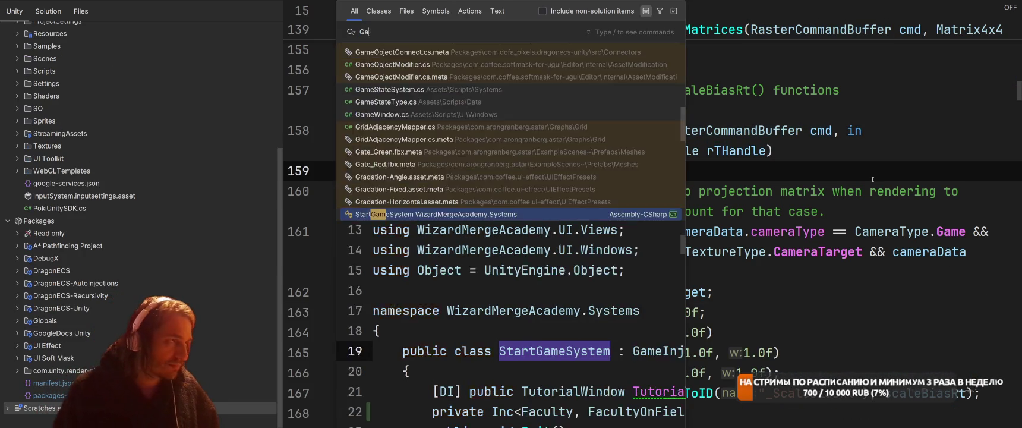
text(AudioService.EffectType)
key(Return)
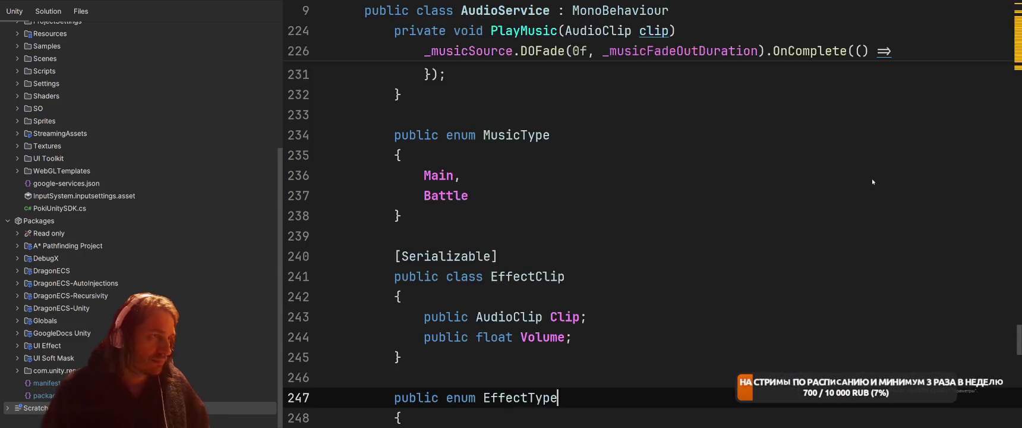
key(alt+Up)
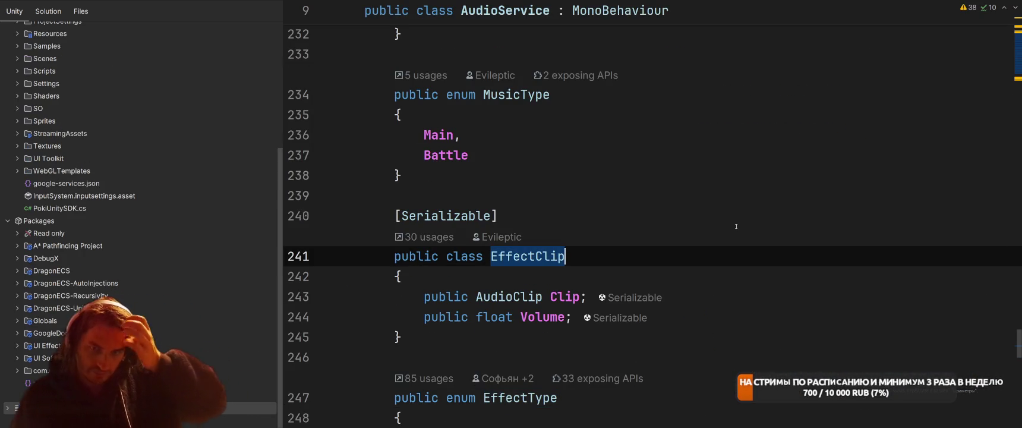
key(ctrl+minus)
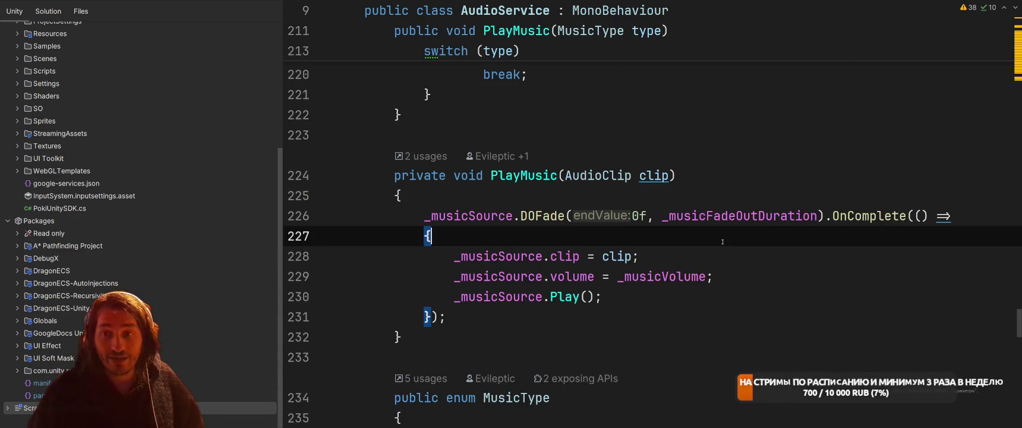
Open the Boot script through the project-wide search
key(ctrl+t)
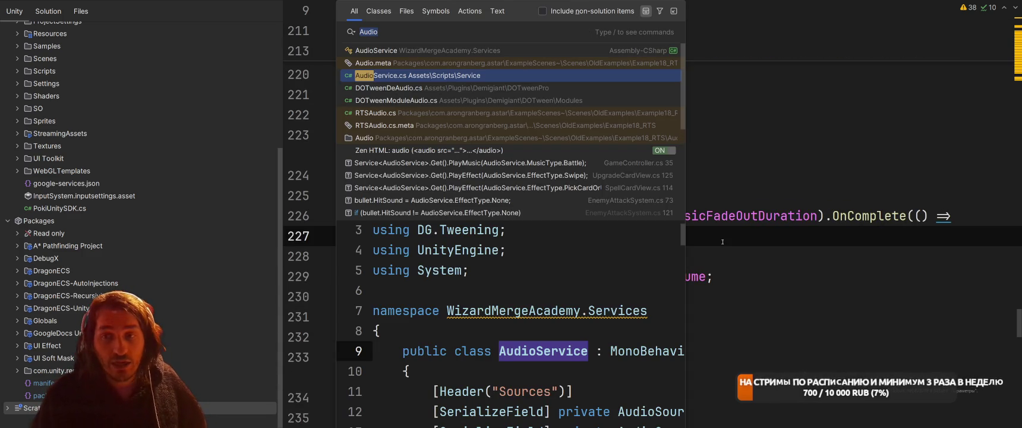
key(BackSpace)
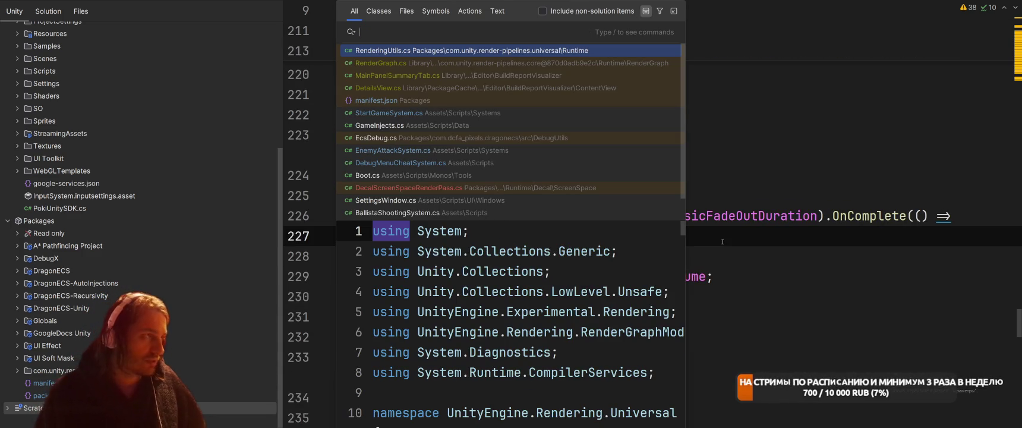
text(Boot)
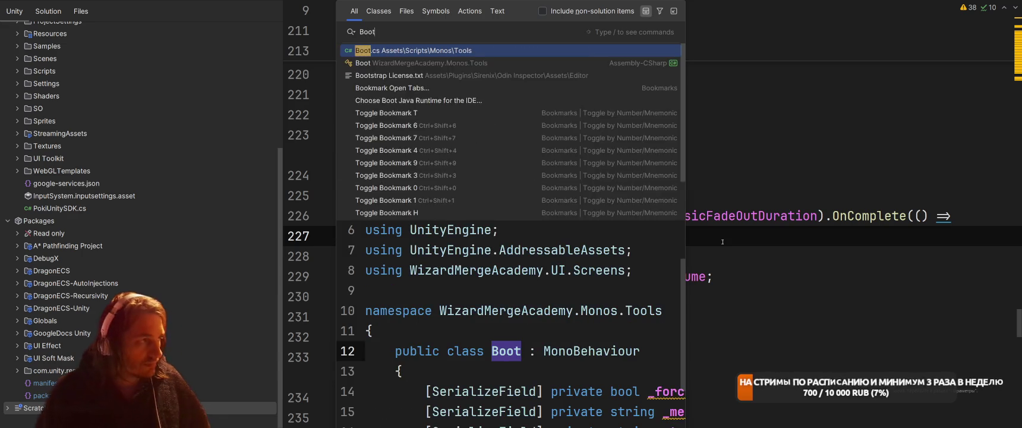
key(Return)
scroll(722, 242, down, 8)
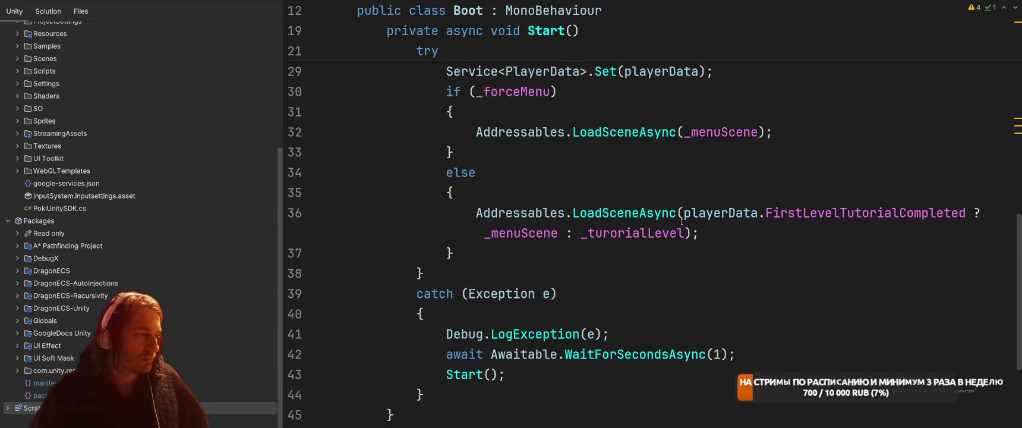
scroll(597, 232, up, 3)
Add a [SerializeField] attribute on a new line after the AdBlockCanvas field
click(771, 201)
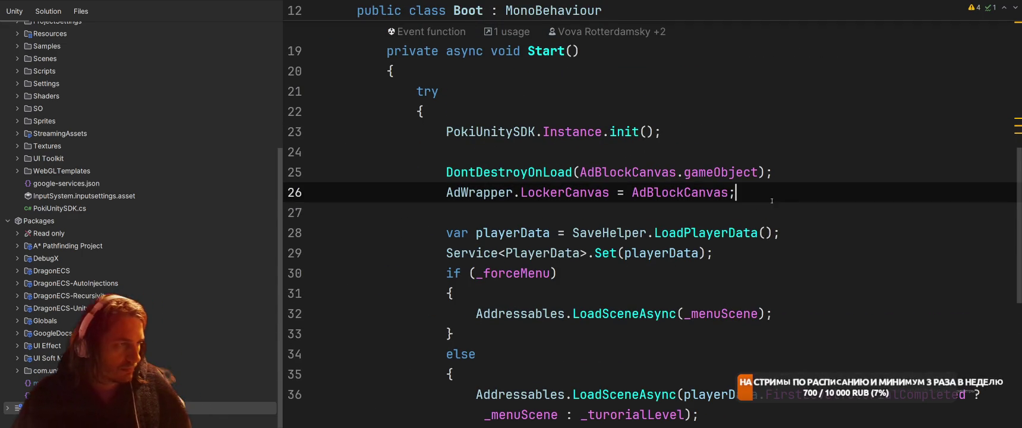
scroll(794, 199, down, 4)
scroll(790, 232, up, 6)
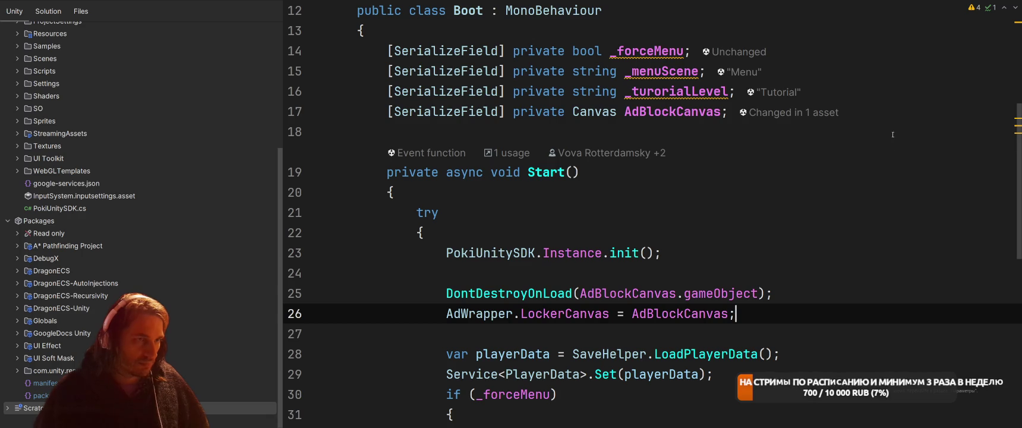
click(925, 114)
key(Return)
text([SerializeField])
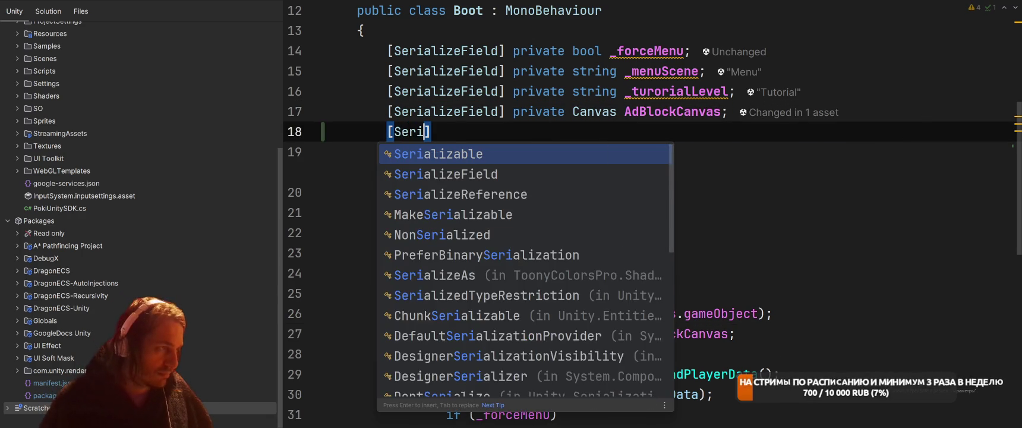
key(Return)
Complete the field as private AssetReference AudioManagerPrefab, replacing the suggested AdWrapper type
text(pri)
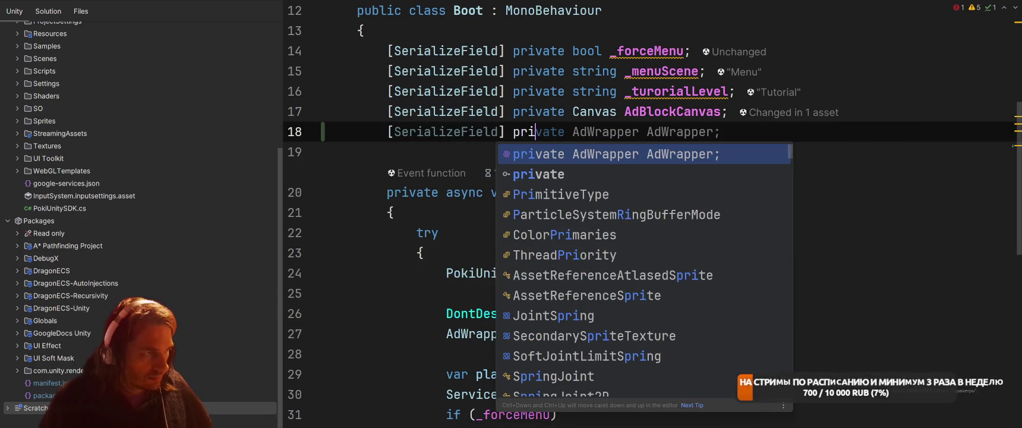
key(Tab)
key(ctrl+shift+Left)
key(ctrl+shift+Left)
key(ctrl+shift+Left)
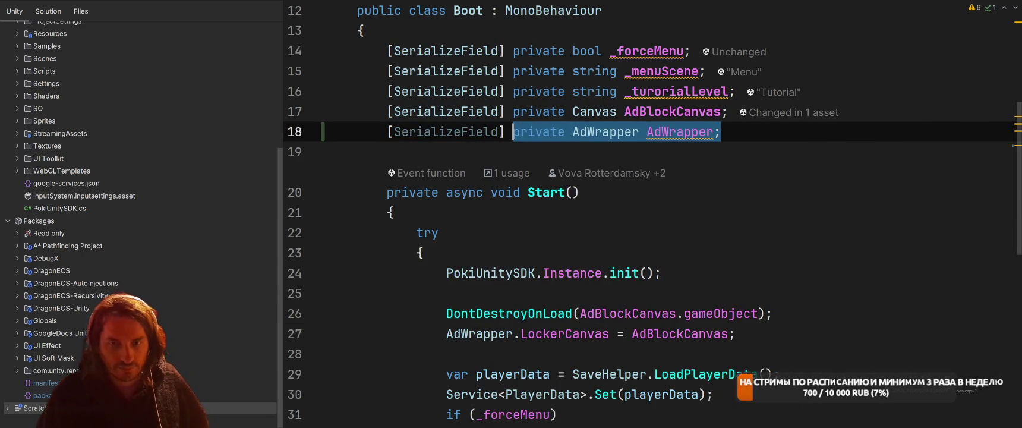
key(BackSpace)
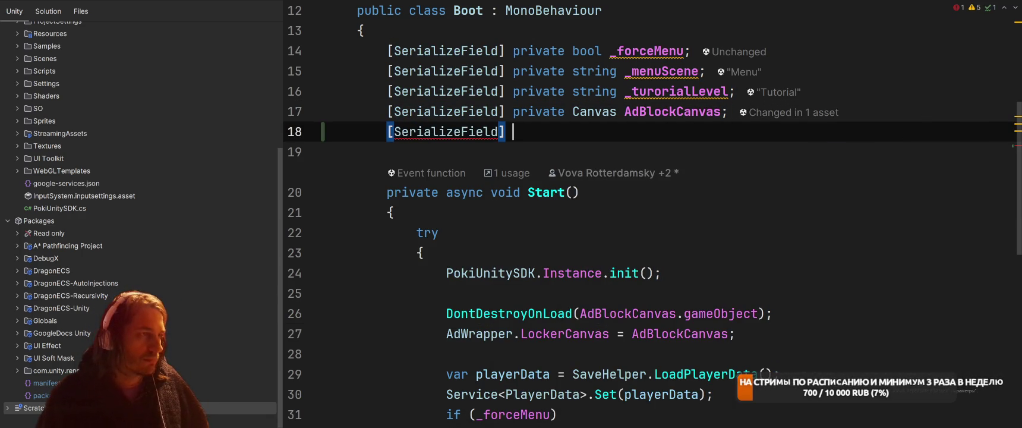
text(pri)
key(Tab)
key(ctrl+shift+Left)
key(ctrl+shift+Left)
key(ctrl+shift+Left)
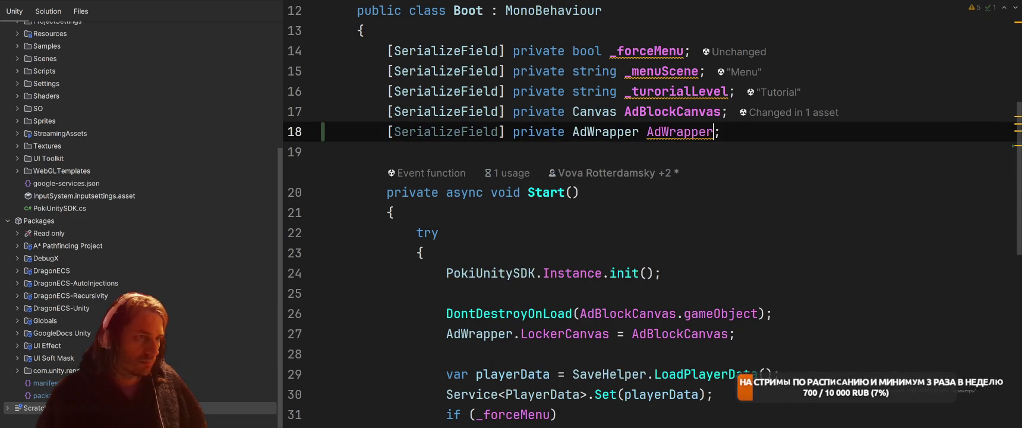
double_click(605, 131)
text(AssetRe)
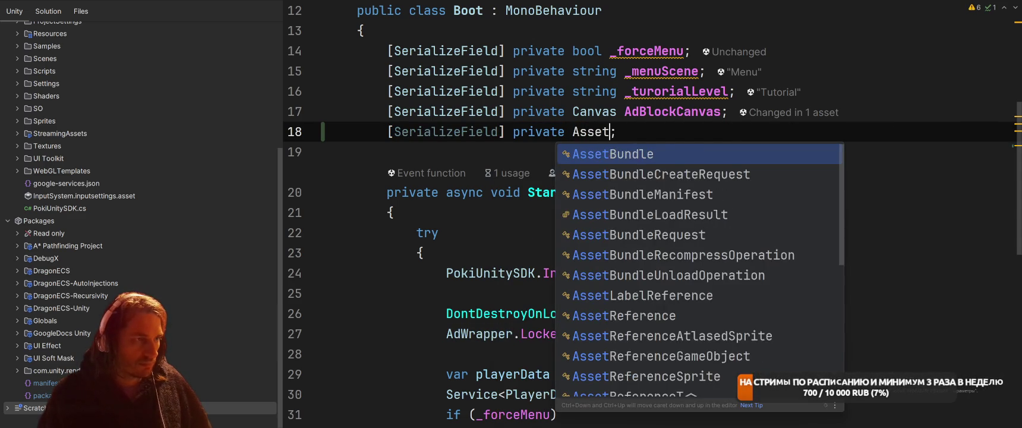
text(f)
key(Tab)
text(AudioManager)
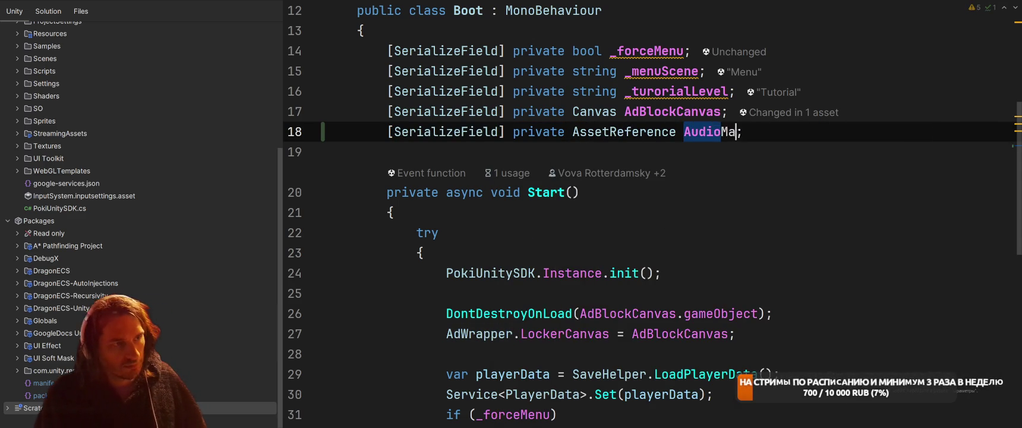
text(Prefab)
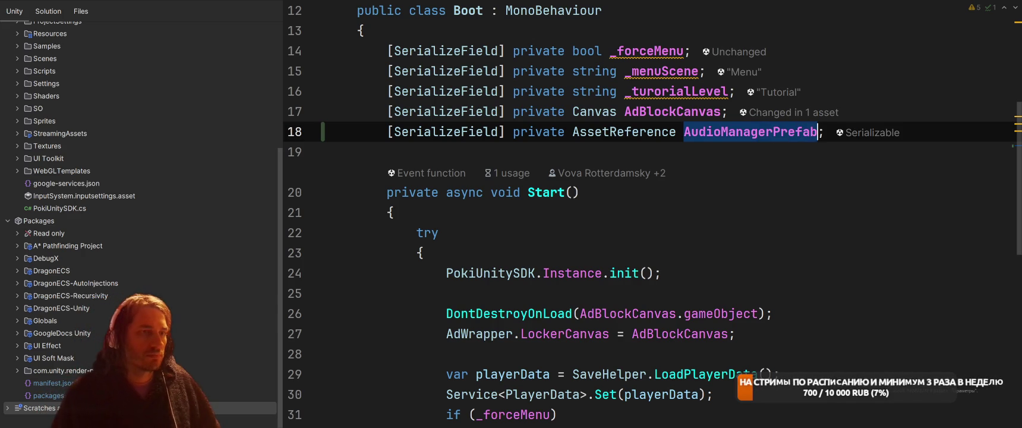
key(End)
Insert await AudioManagerPrefab.InstantiateAsync().Task; after the LockerCanvas assignment in Start()
click(772, 271)
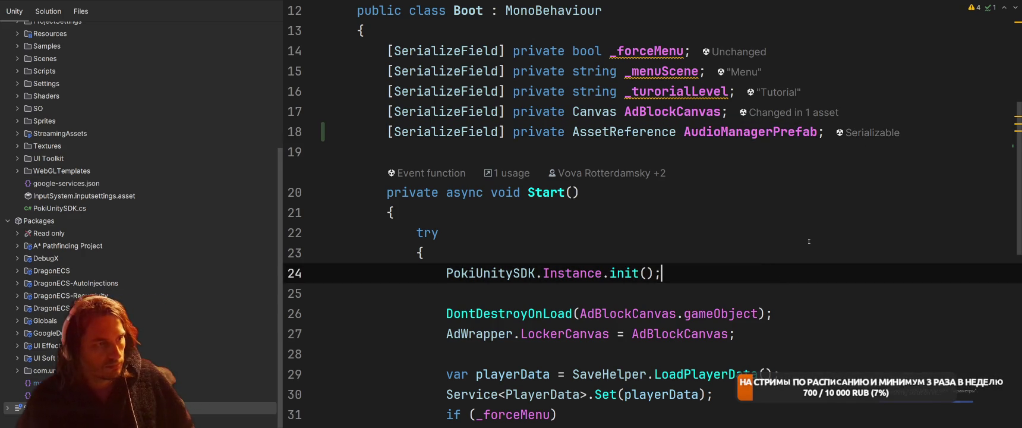
click(808, 241)
scroll(809, 241, down, 5)
scroll(758, 208, up, 4)
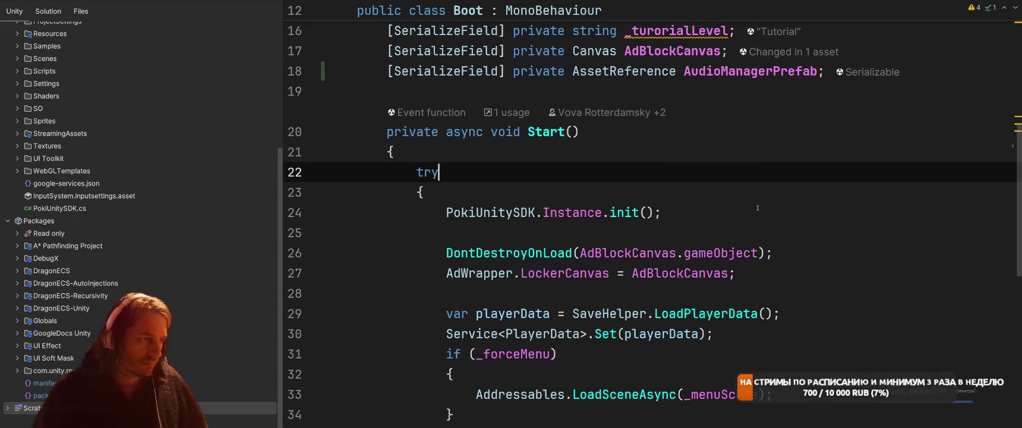
click(827, 245)
click(844, 273)
scroll(860, 257, down, 3)
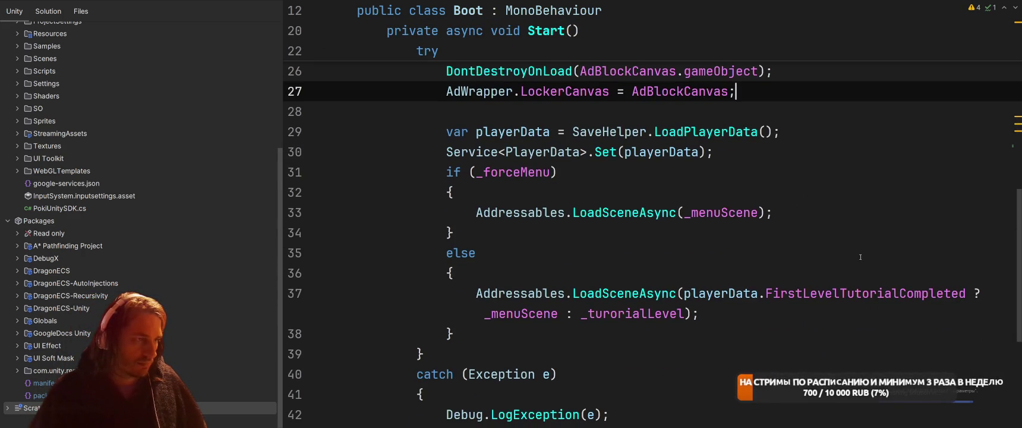
key(Return)
key(Return)
text(awa)
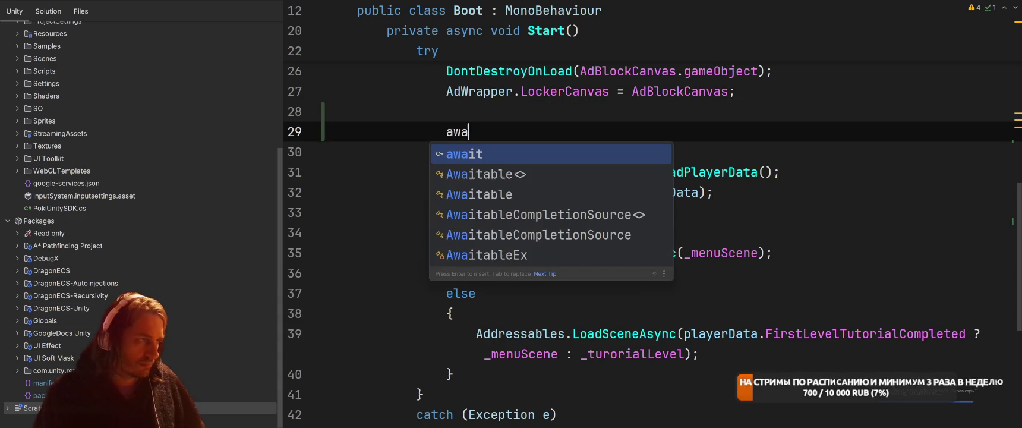
key(Return)
scroll(855, 241, up, 4)
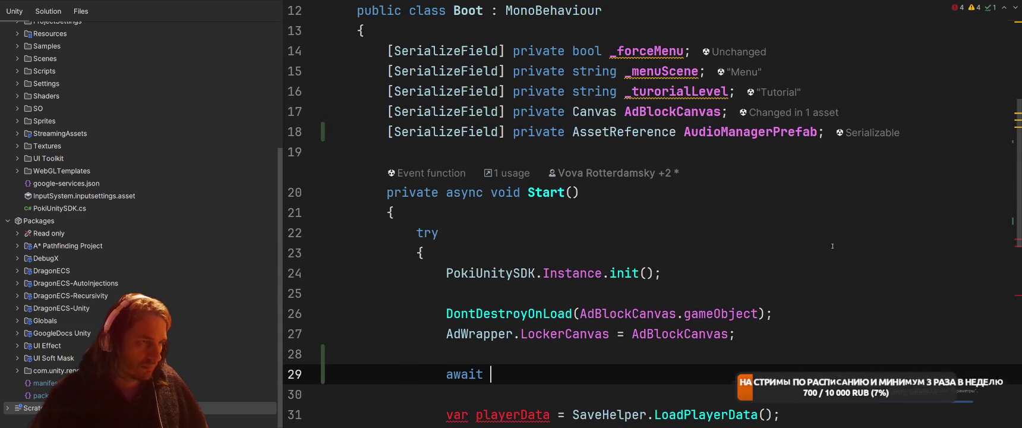
scroll(855, 240, down, 1)
scroll(856, 241, up, 1)
text(Au)
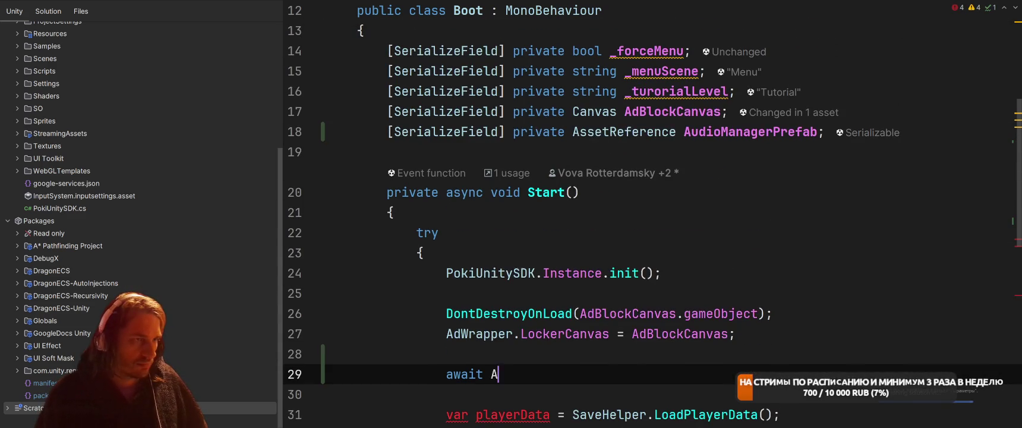
key(Return)
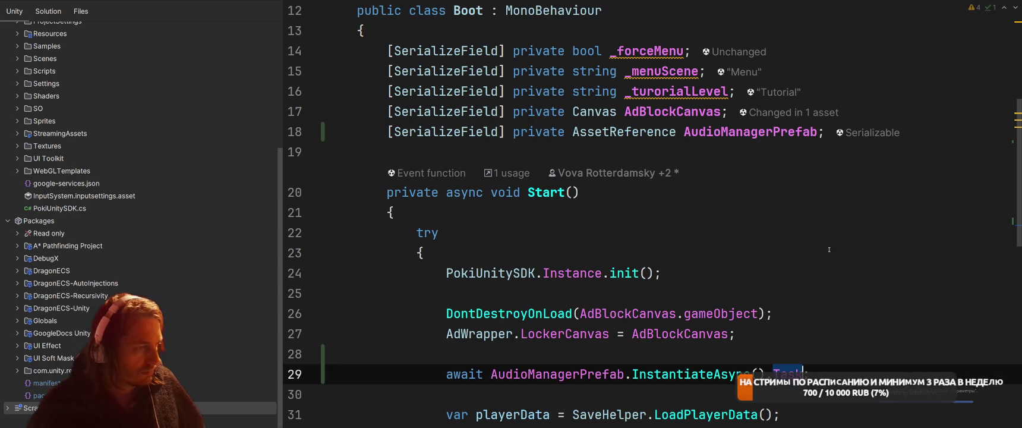
scroll(835, 245, down, 6)
key(Down)
key(Down)
key(Down)
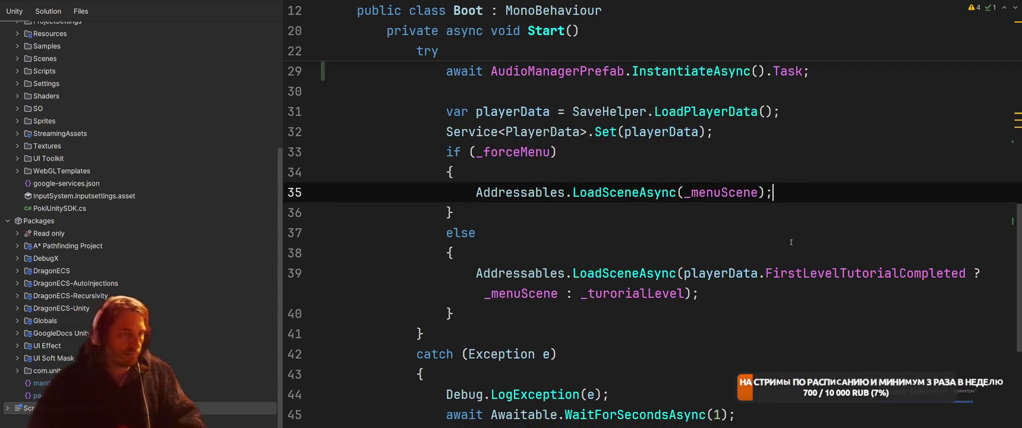
key(alt+Tab)
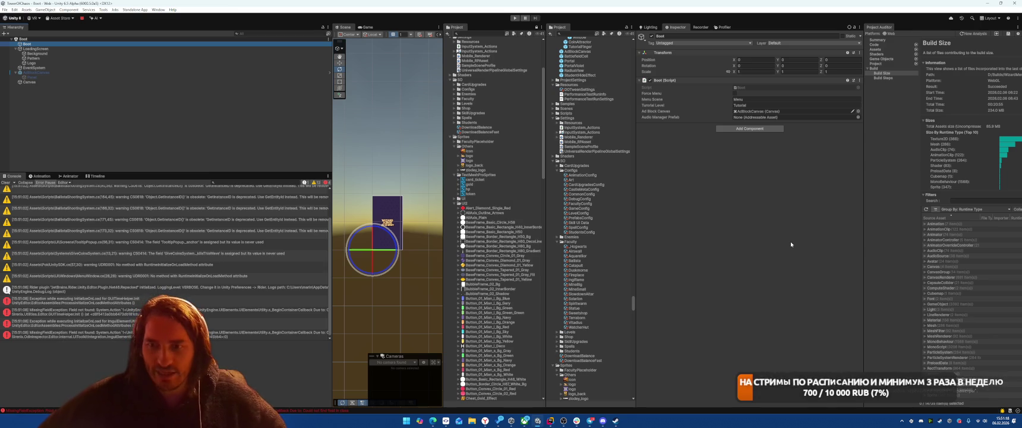
Collapse the ExtAssets, Models, Plugins, polyperfect, Enemies and Towers particle folders in the Project panel
scroll(499, 139, up, 5)
scroll(593, 206, up, 4)
scroll(593, 206, up, 3)
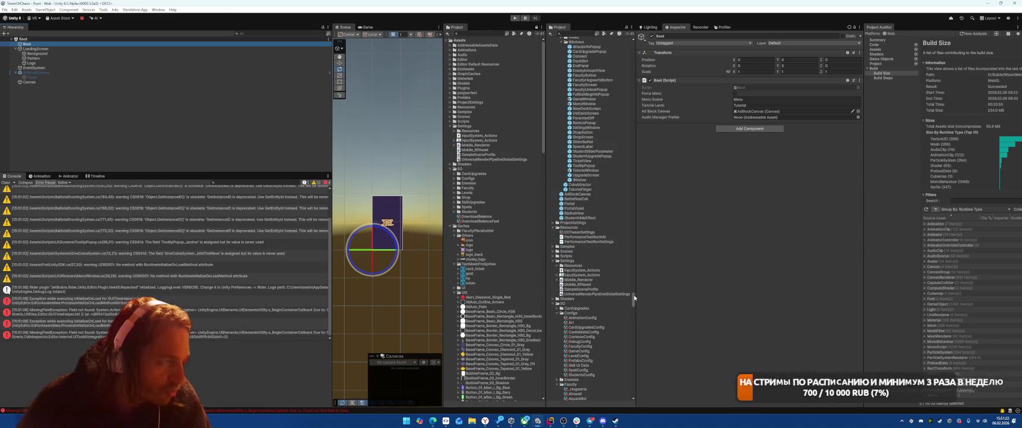
mouse_move(633, 298)
mouse_down()
mouse_move(634, 155)
mouse_move(654, 60)
mouse_up()
scroll(593, 106, up, 10)
click(552, 64)
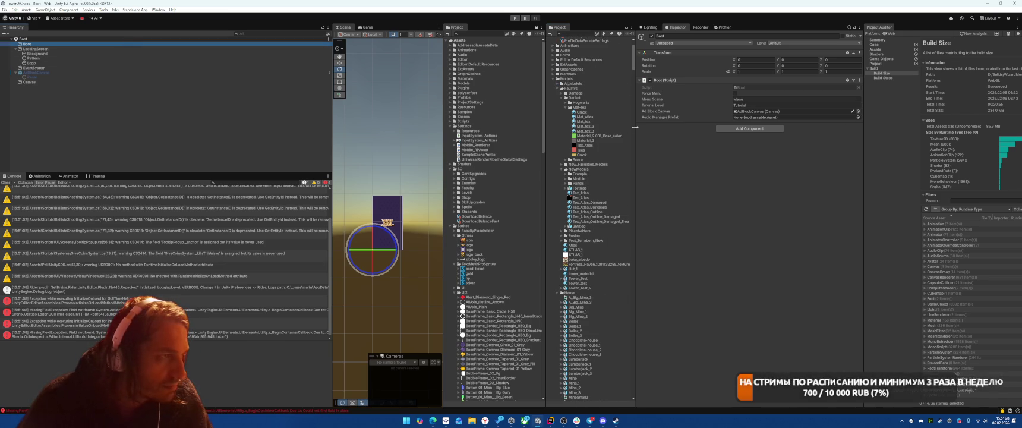
click(553, 79)
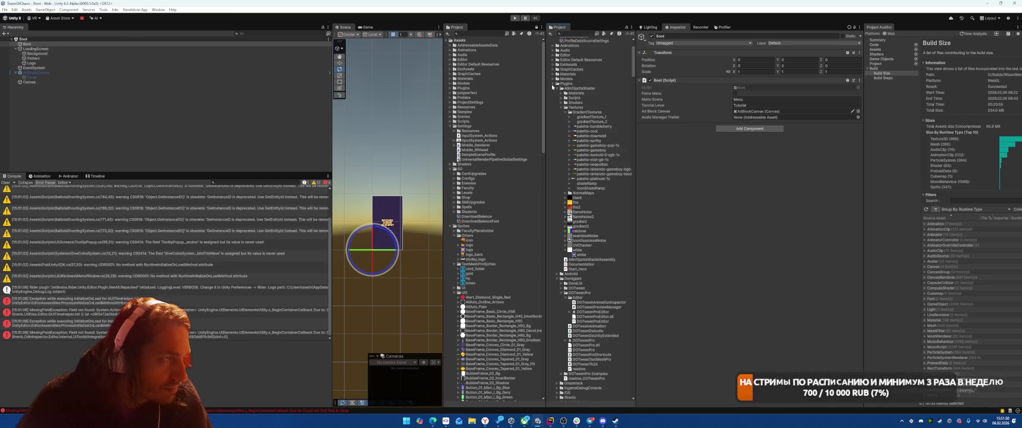
click(552, 84)
click(554, 89)
click(561, 104)
click(557, 103)
click(556, 124)
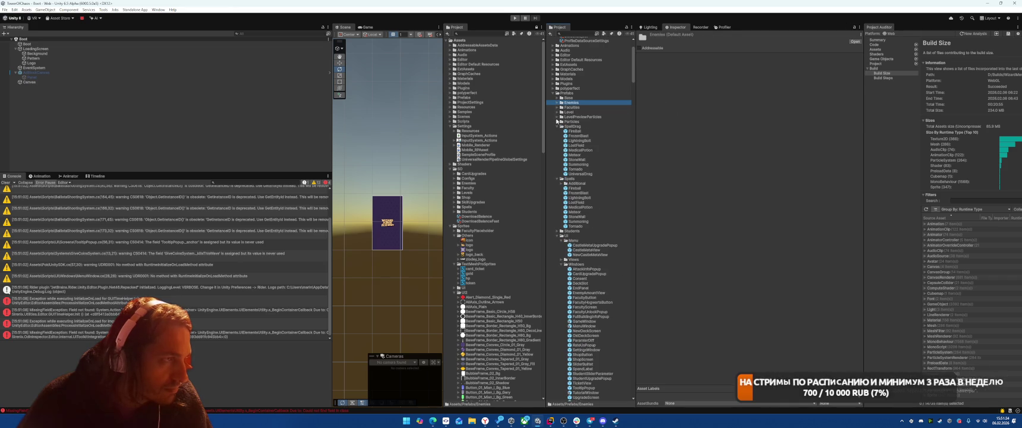
Expand the Base prefabs folder, select Boot, and drag AudioService into its Audio Manager Prefab slot
click(557, 98)
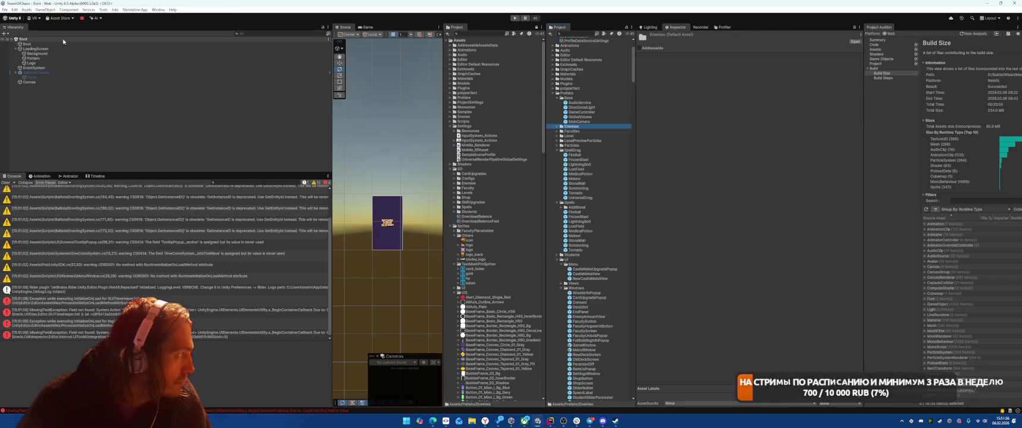
click(27, 44)
drag(766, 122, 767, 117)
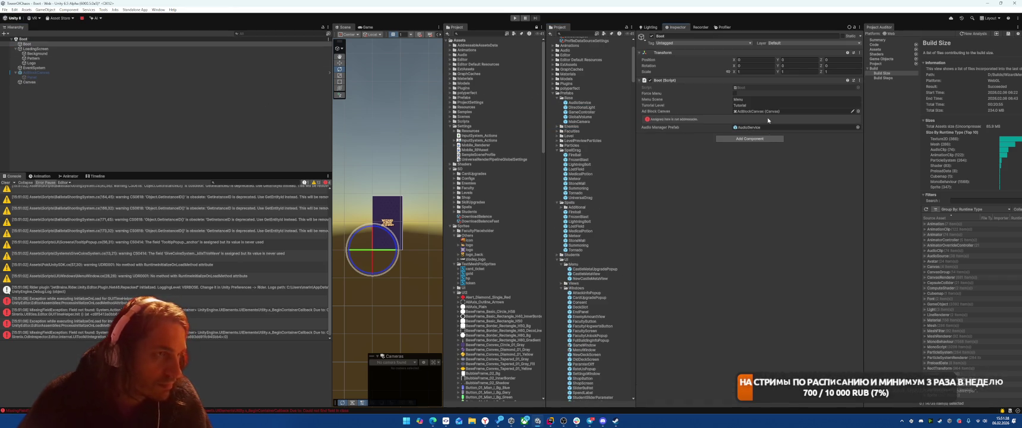
Mark the AudioService prefab as Addressable and assign it to the Scenes group
click(767, 127)
click(569, 103)
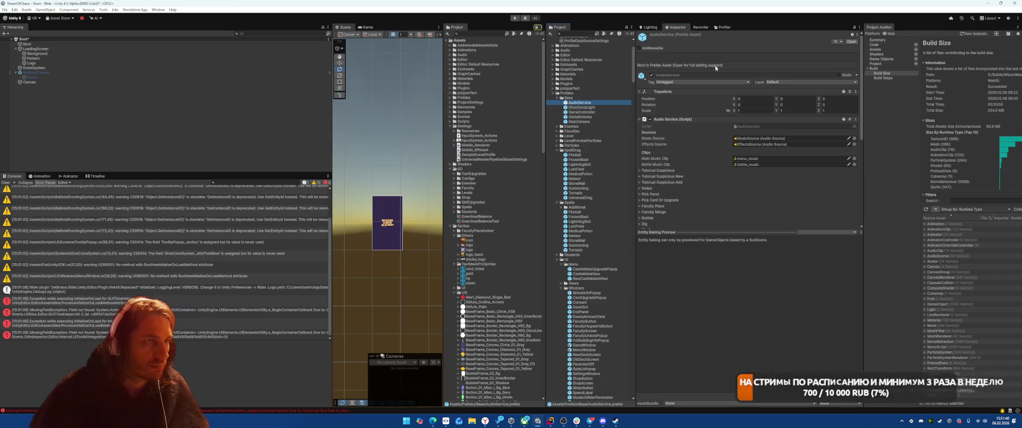
click(638, 49)
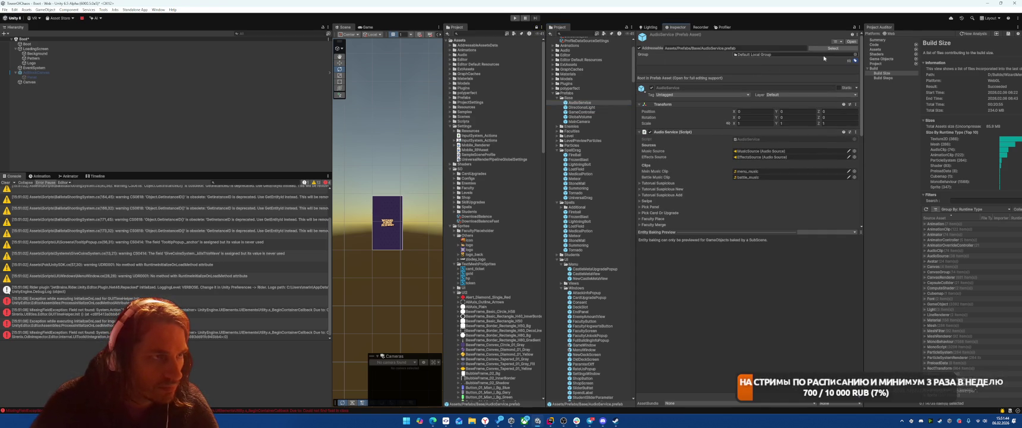
click(854, 54)
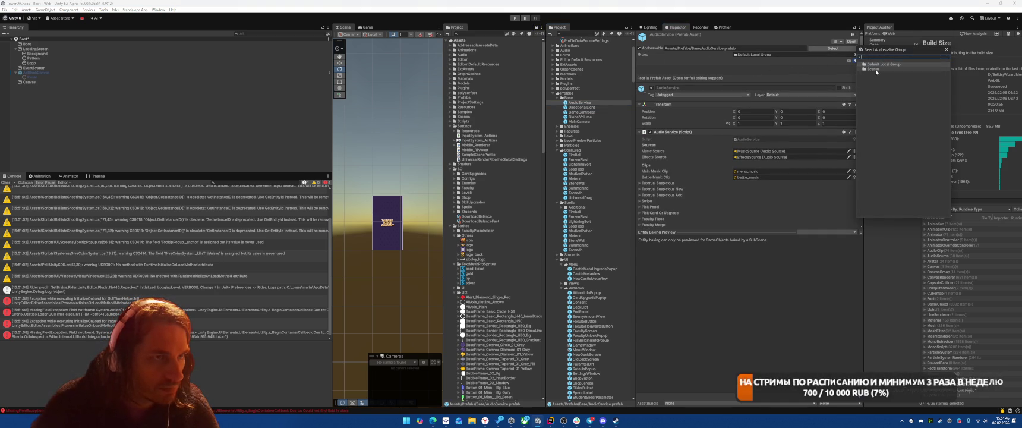
click(874, 69)
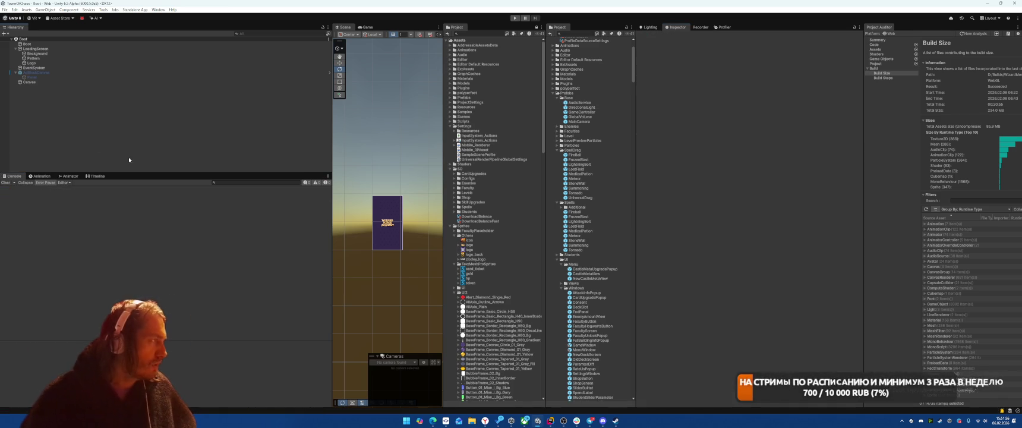
Test the game briefly in play mode, then drag the divider left to widen the Build Size report
key(ctrl+p)
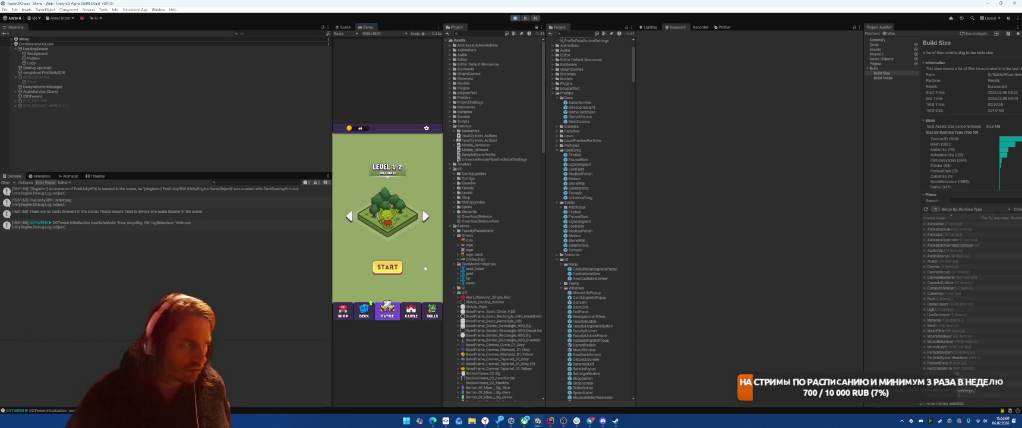
key(ctrl+p)
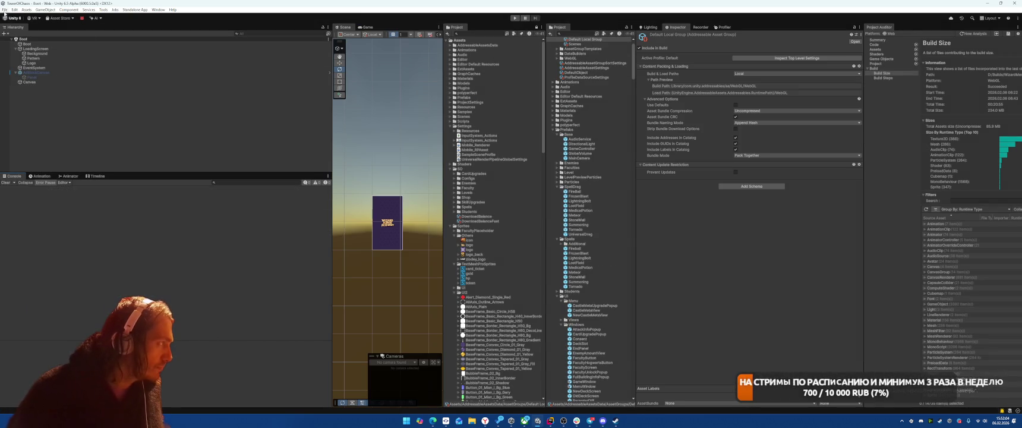
click(4, 10)
click(865, 104)
drag(864, 105, 694, 116)
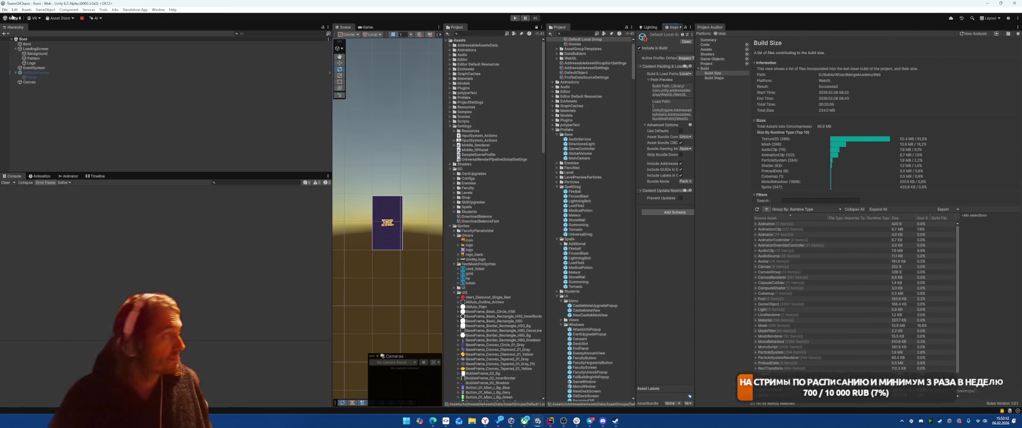
Open File > Build Profiles to show the Web platform build settings
click(5, 9)
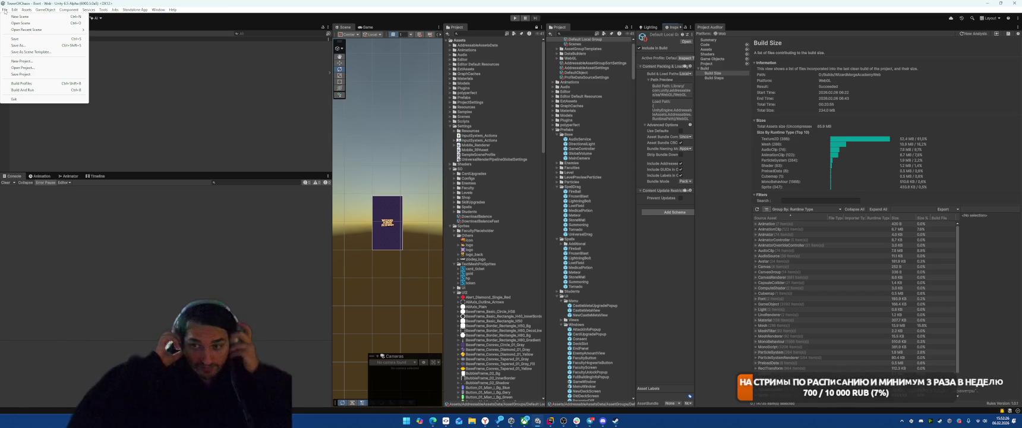
mouse_move(69, 10)
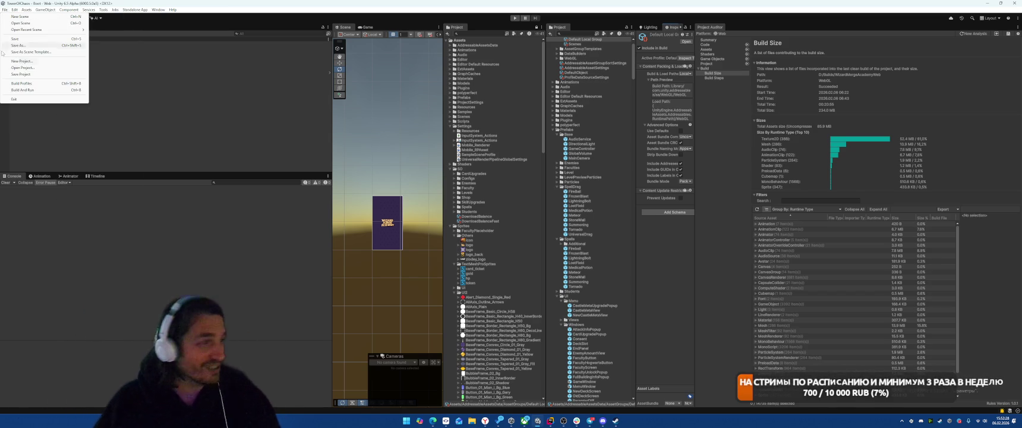
click(202, 214)
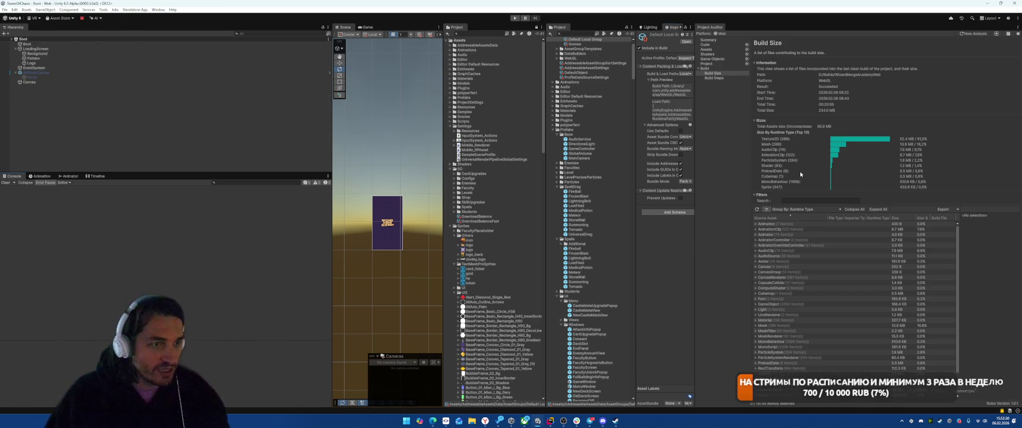
click(5, 9)
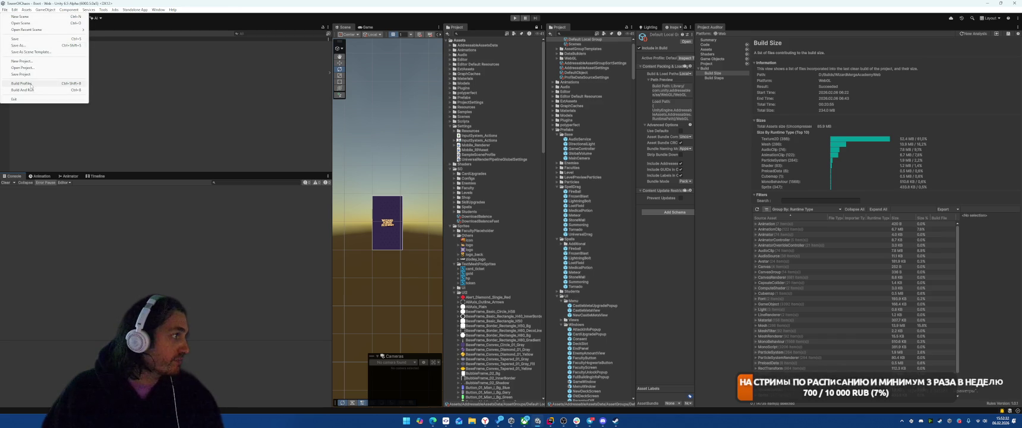
click(29, 83)
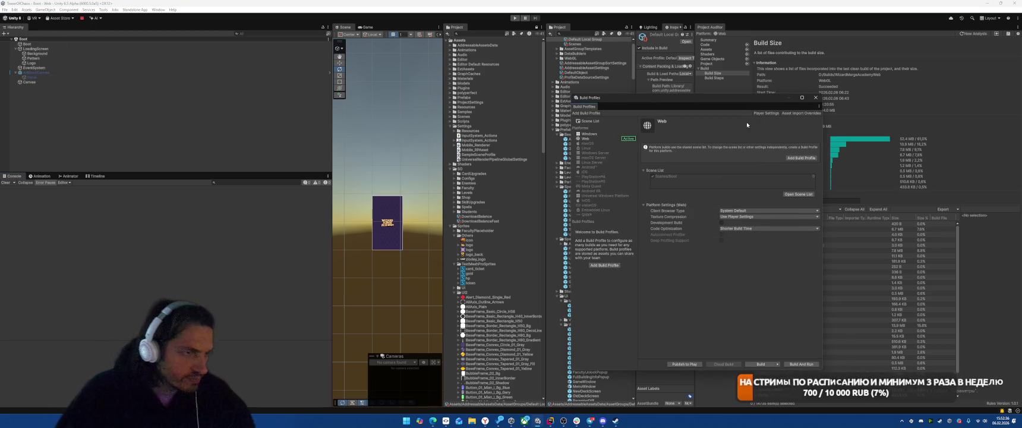
Keep System Default as the Web profile's run browser
click(731, 210)
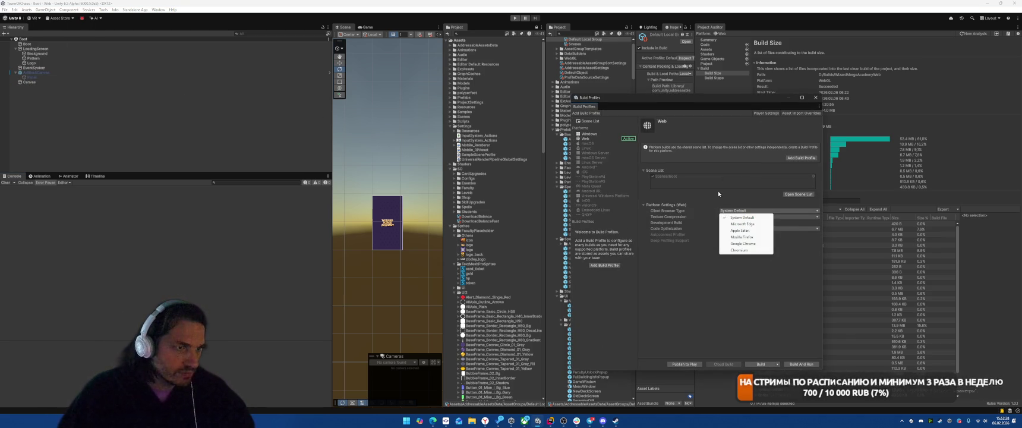
click(757, 173)
click(765, 113)
In Web Publishing Settings, set exceptions to Explicitly Thrown Exceptions Only and enable native C/C++ multithreading
scroll(385, 248, down, 10)
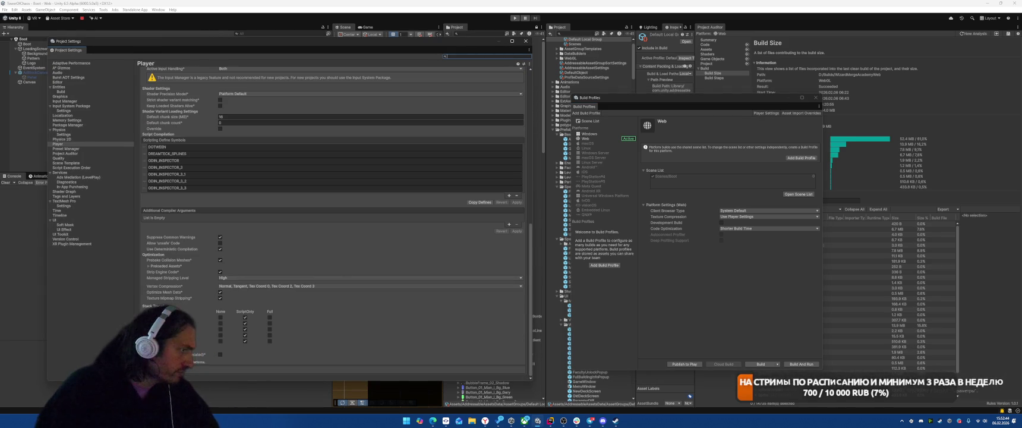
click(226, 367)
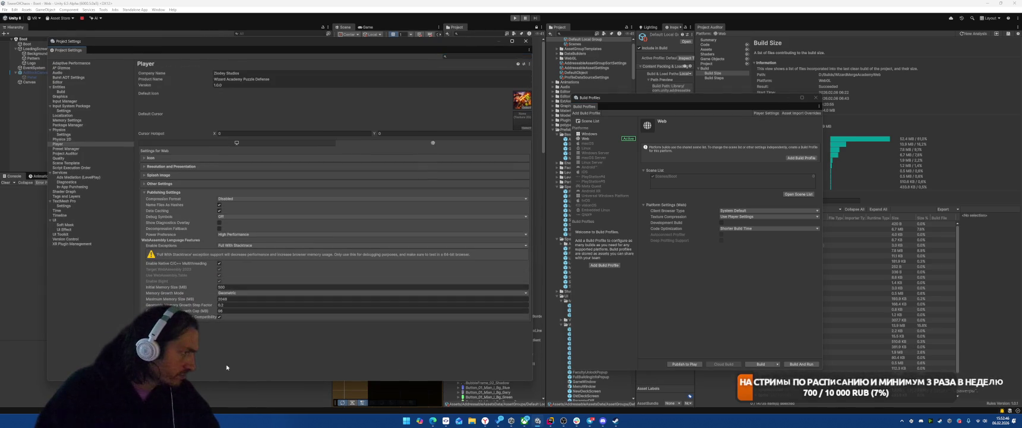
click(221, 245)
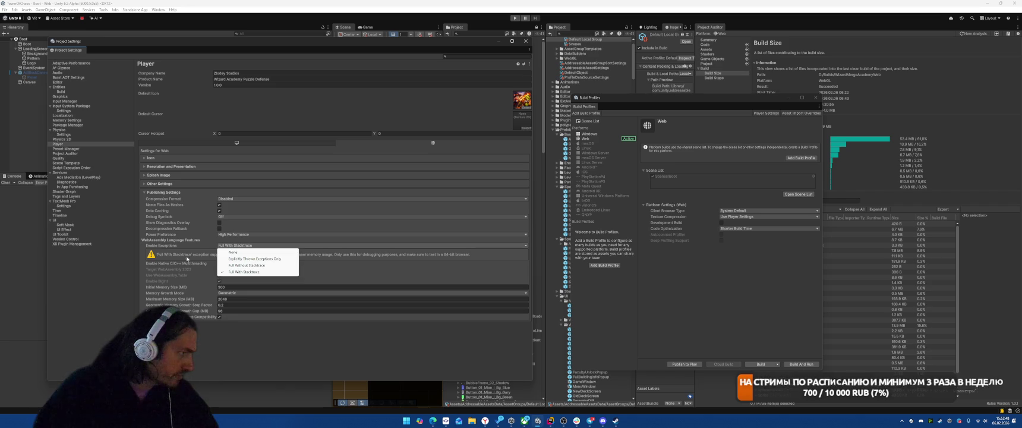
click(238, 258)
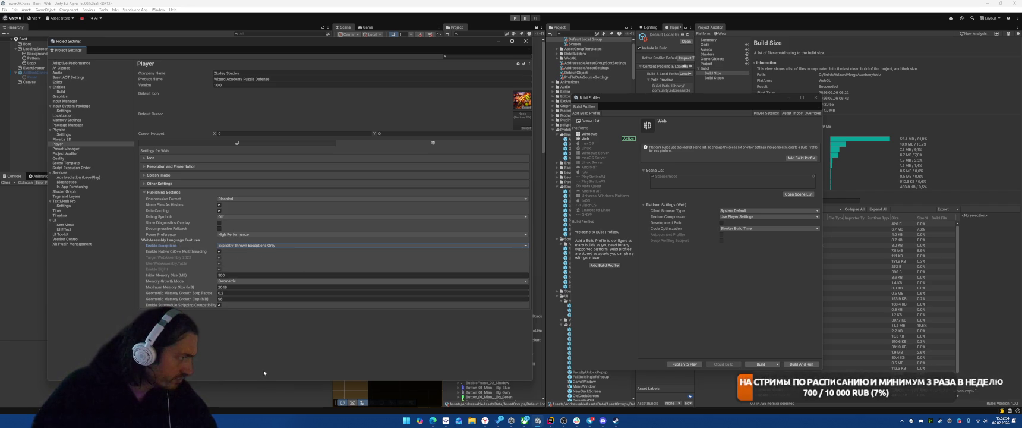
click(219, 252)
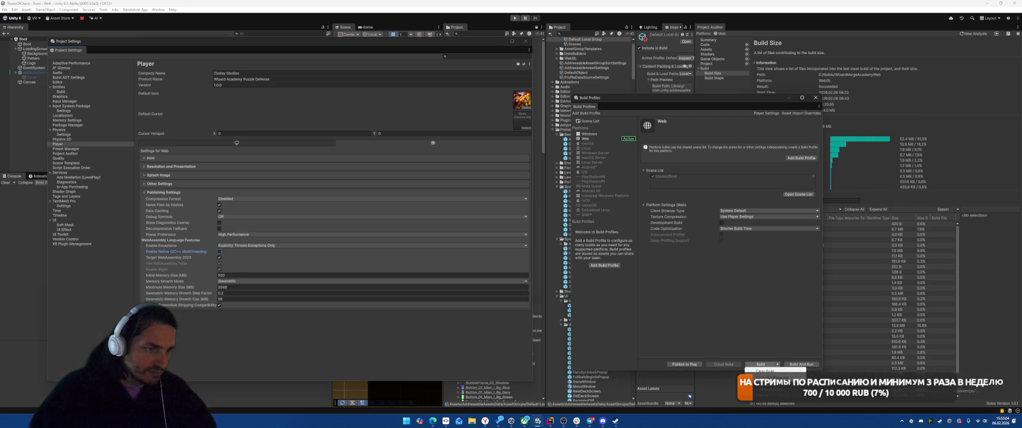
Build the Web player into the selected output folder under Builds
click(765, 370)
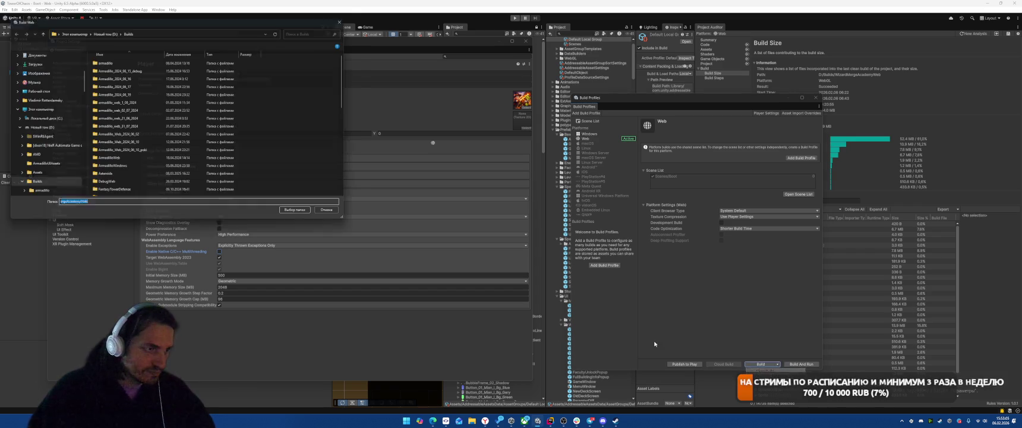
click(303, 216)
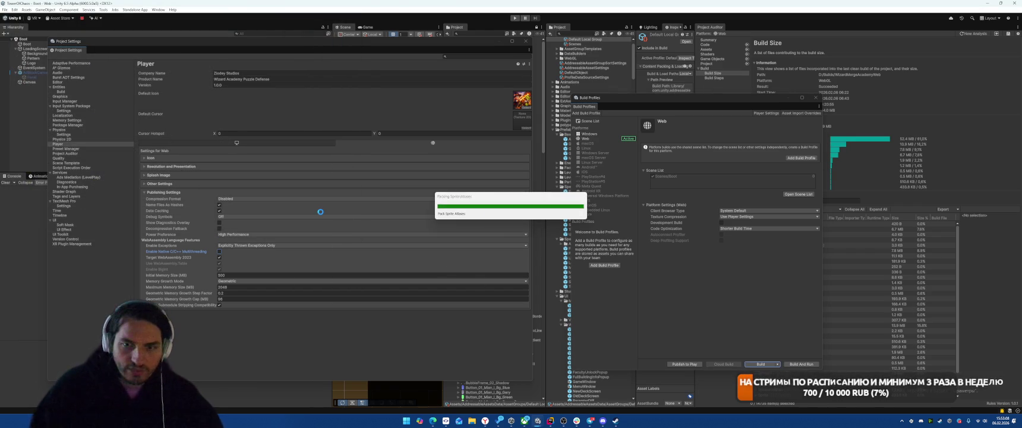